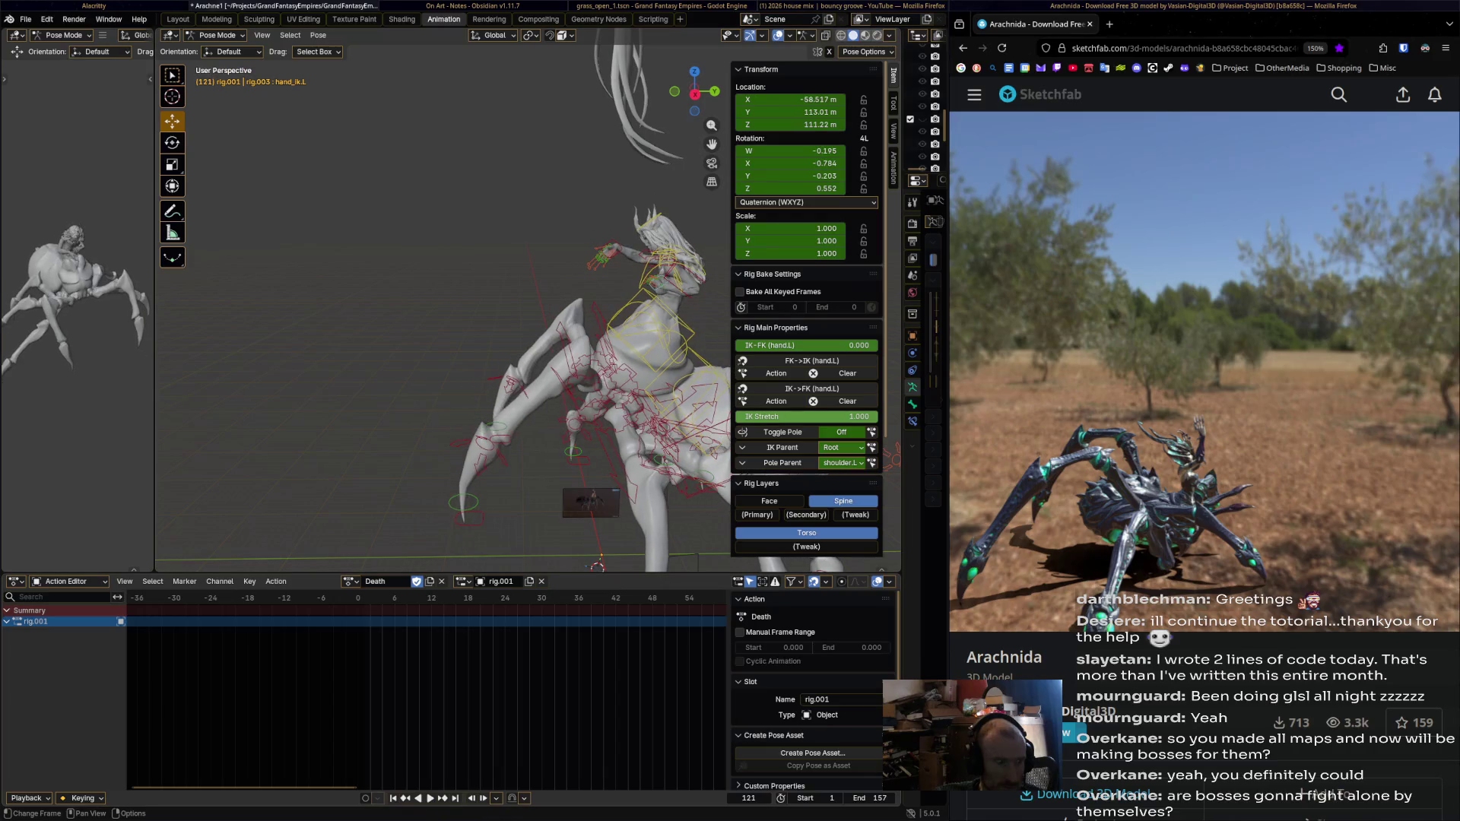
At frame 22, select the torso and torso.001 bones.
{"action": "left_click_drag", "start_coordinate": [373, 597], "coordinate": [487, 598]}
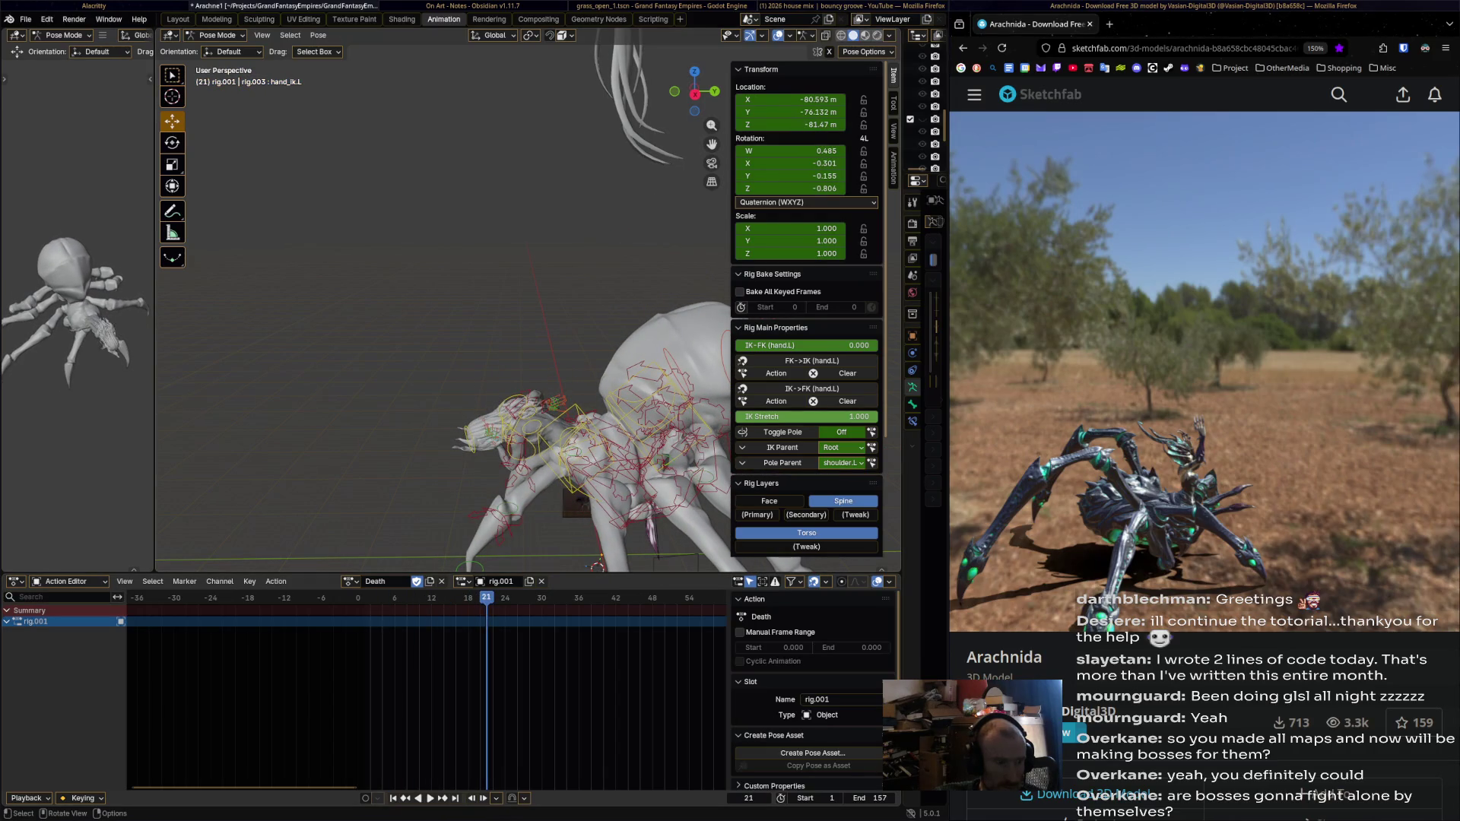
{"action": "left_click", "coordinate": [575, 447]}
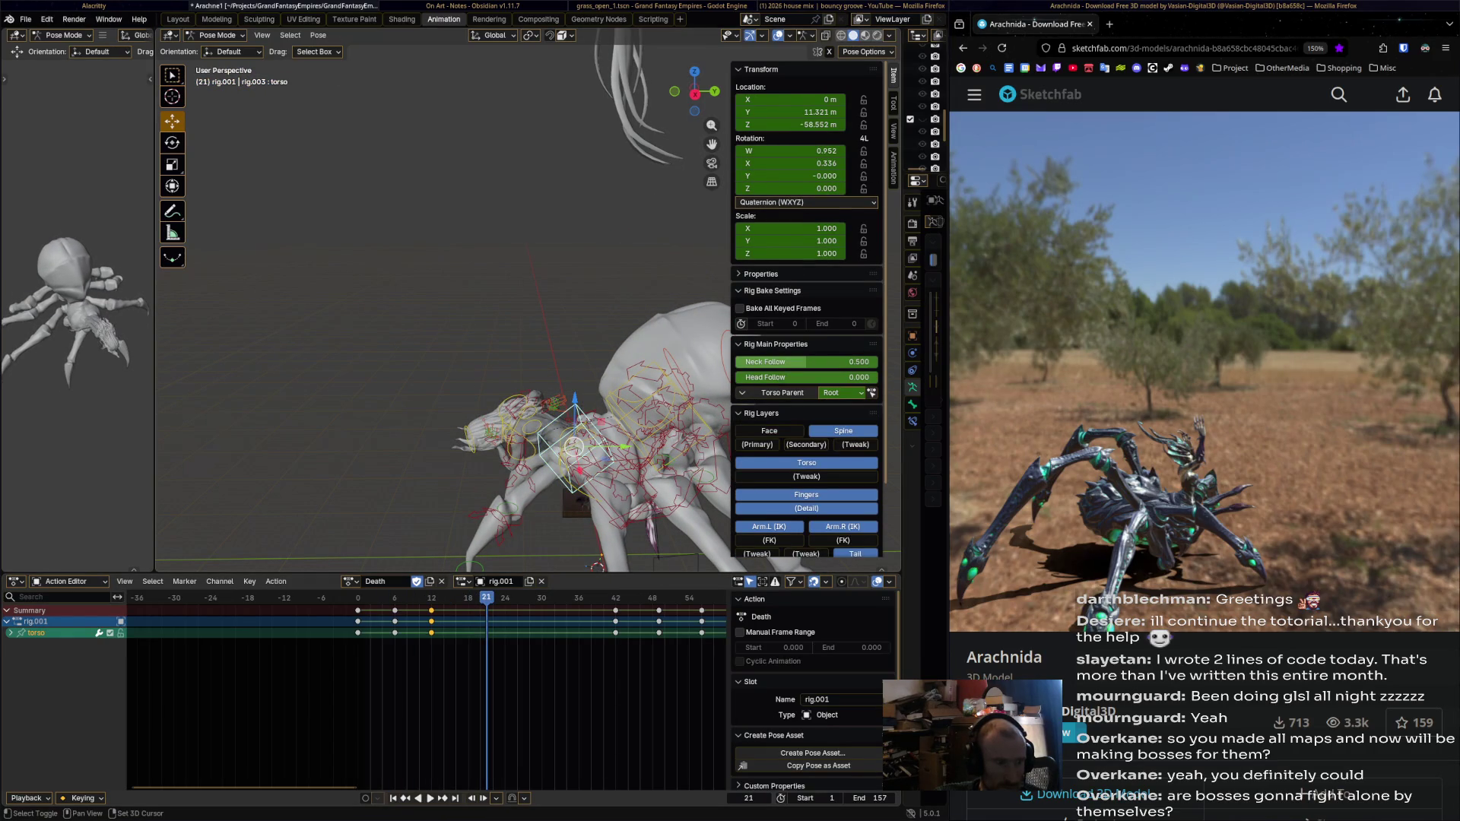
{"action": "left_click", "coordinate": [615, 430], "text": "shift"}
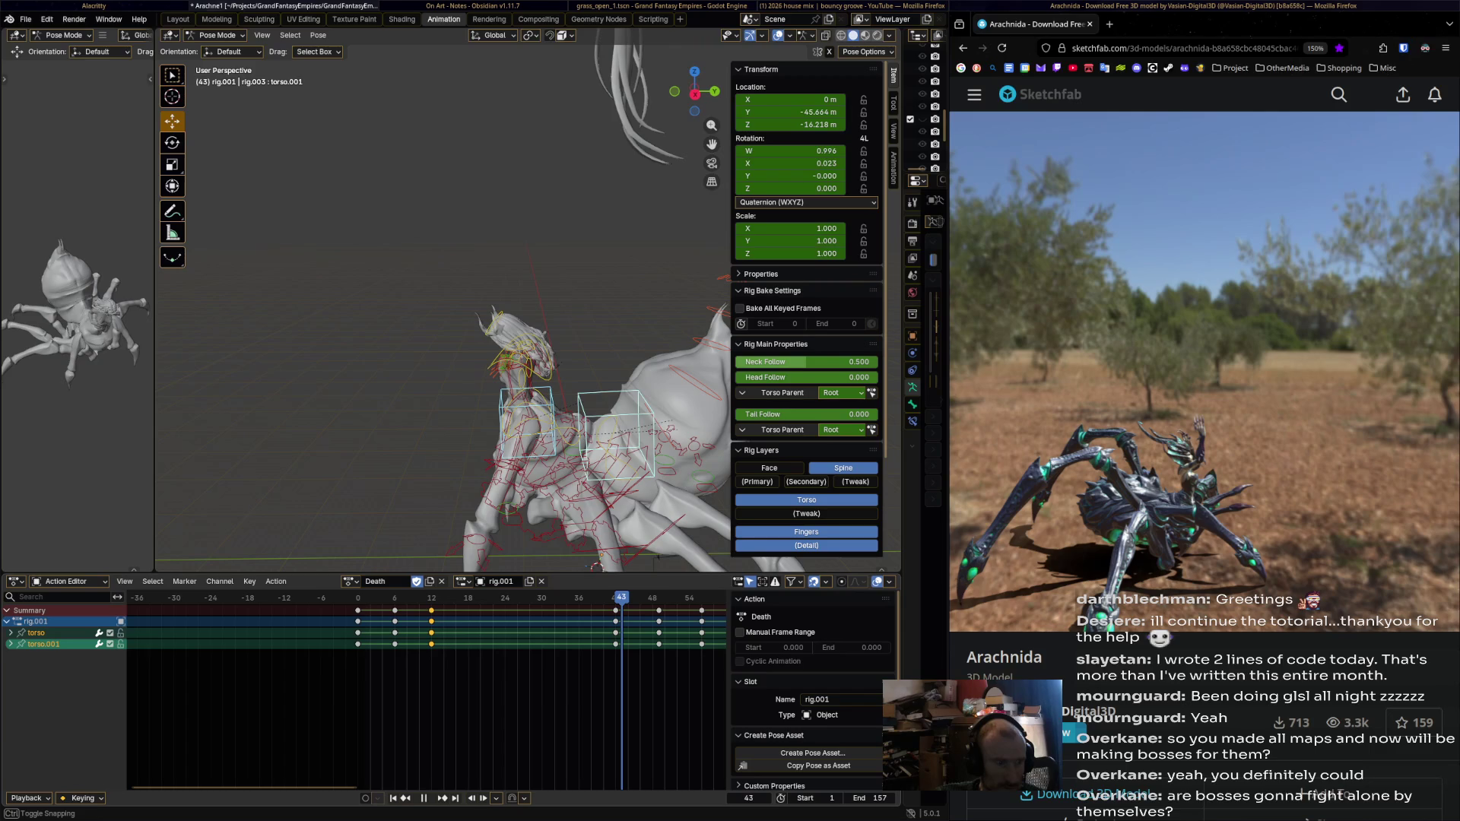
Slide the torso bones' frame-49 and frame-56 key columns a few frames earlier.
{"action": "key", "text": "space"}
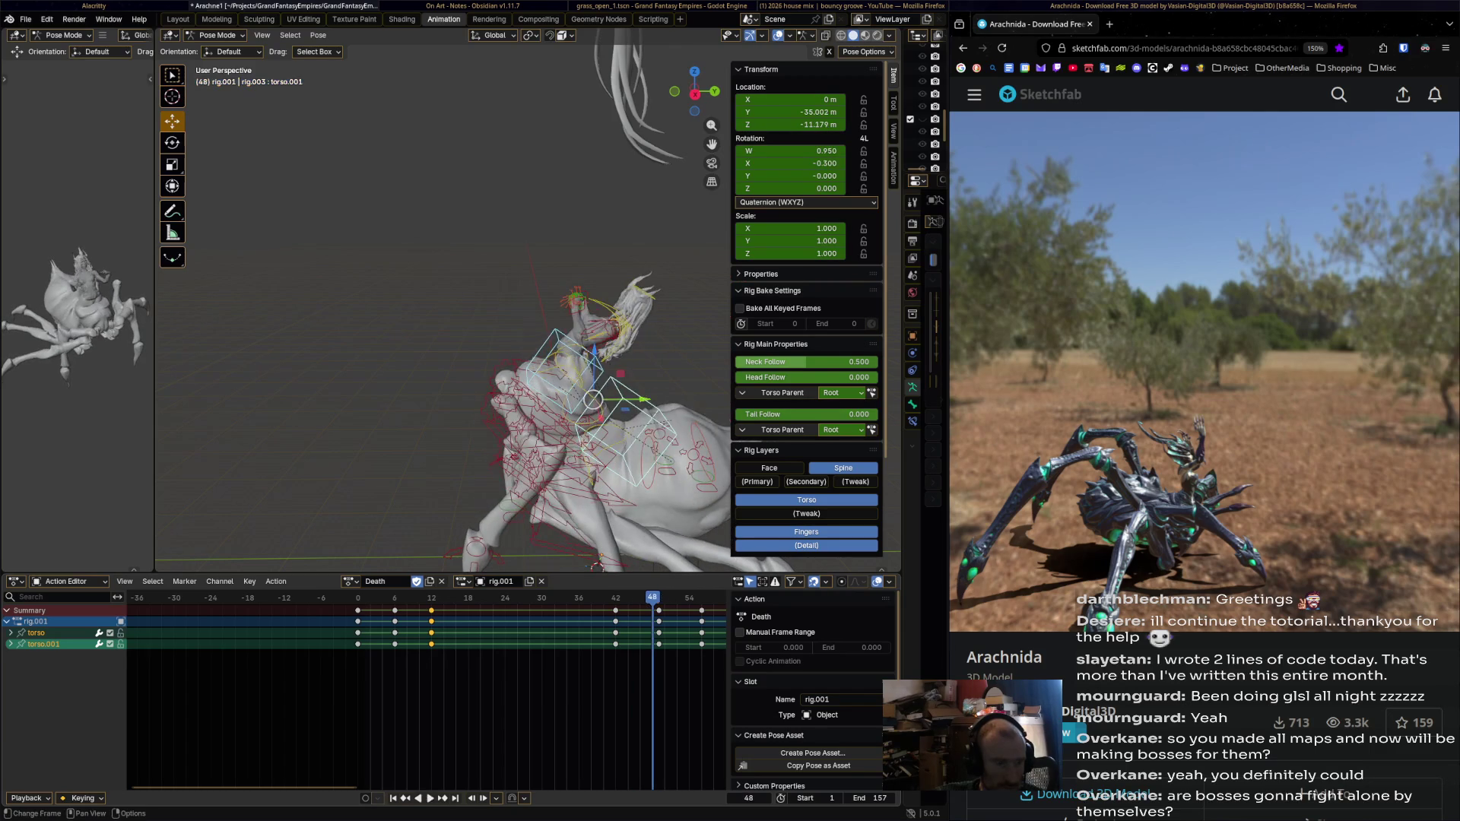
{"action": "left_click_drag", "start_coordinate": [658, 611], "coordinate": [634, 610]}
{"action": "key", "text": "space"}
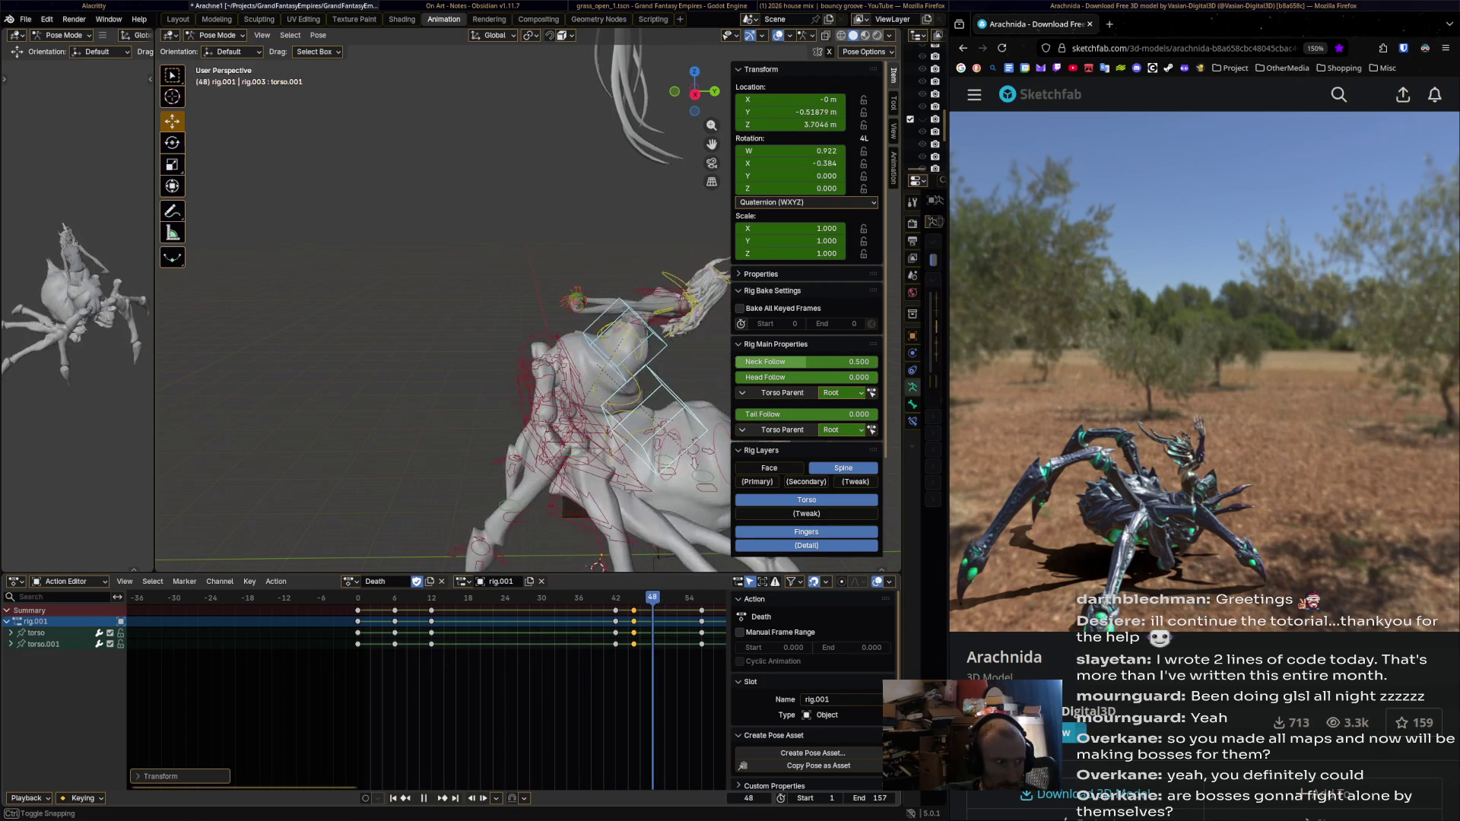
{"action": "key", "text": "space"}
{"action": "left_click_drag", "start_coordinate": [701, 611], "coordinate": [670, 610]}
{"action": "key", "text": "space"}
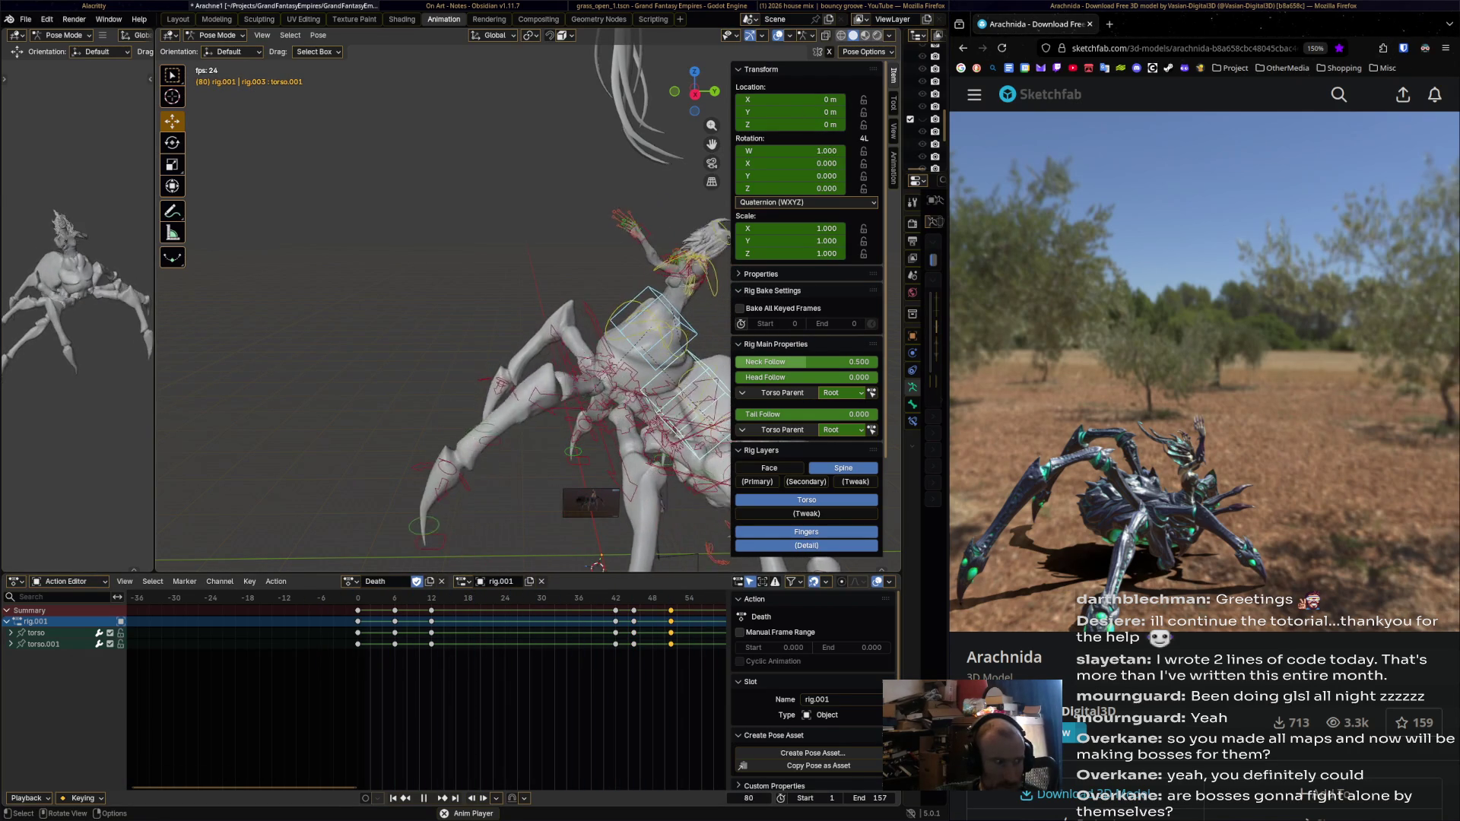
{"action": "key", "text": "shift+Left"}
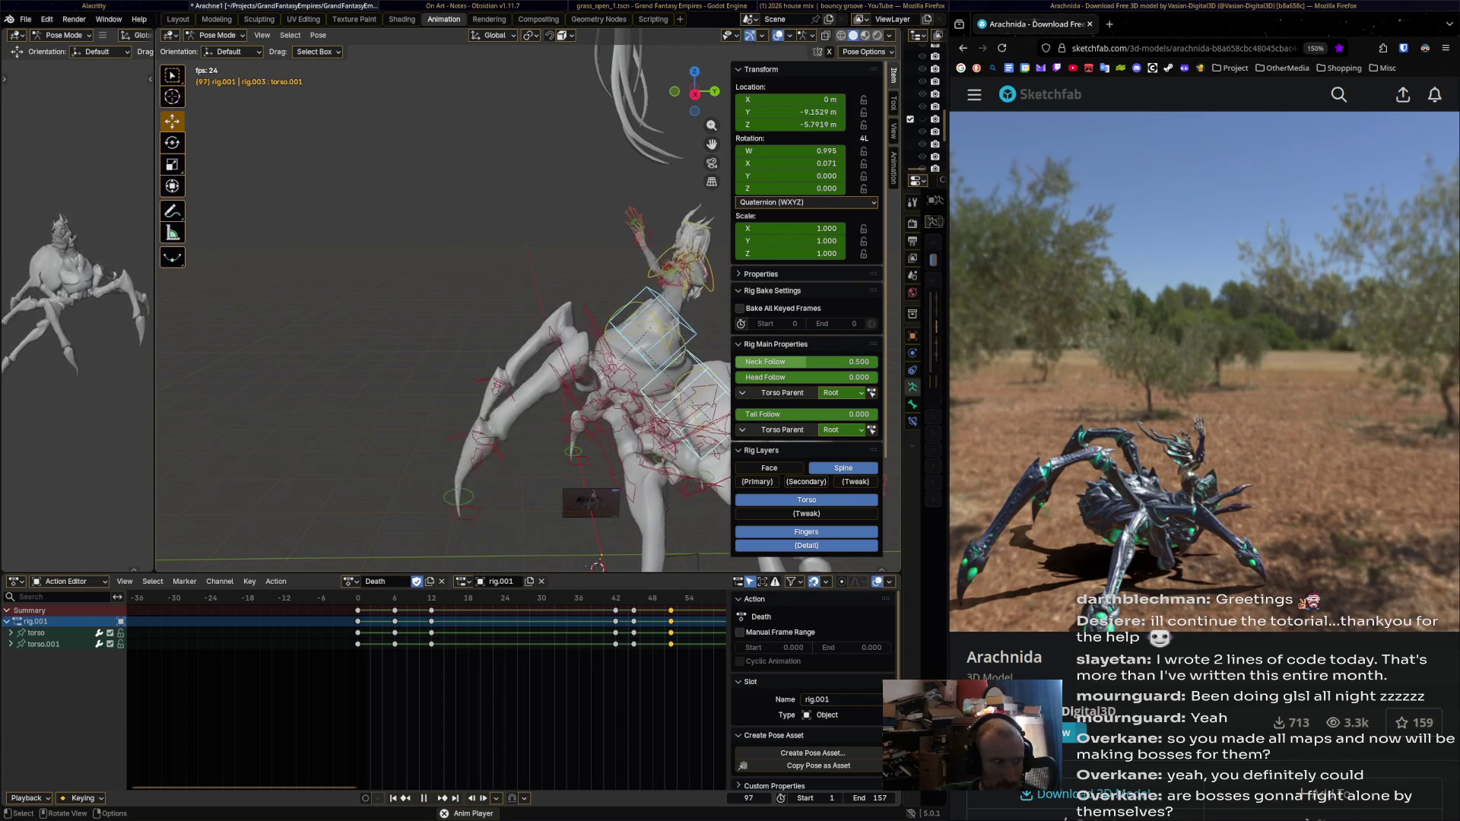
{"action": "key", "text": "space"}
{"action": "mouse_move", "coordinate": [456, 304]}
{"action": "middle_mouse_down"}
{"action": "mouse_move", "coordinate": [518, 304]}
{"action": "mouse_move", "coordinate": [411, 281]}
{"action": "middle_mouse_up"}
{"action": "key", "text": "shift+Left"}
{"action": "key", "text": "space"}
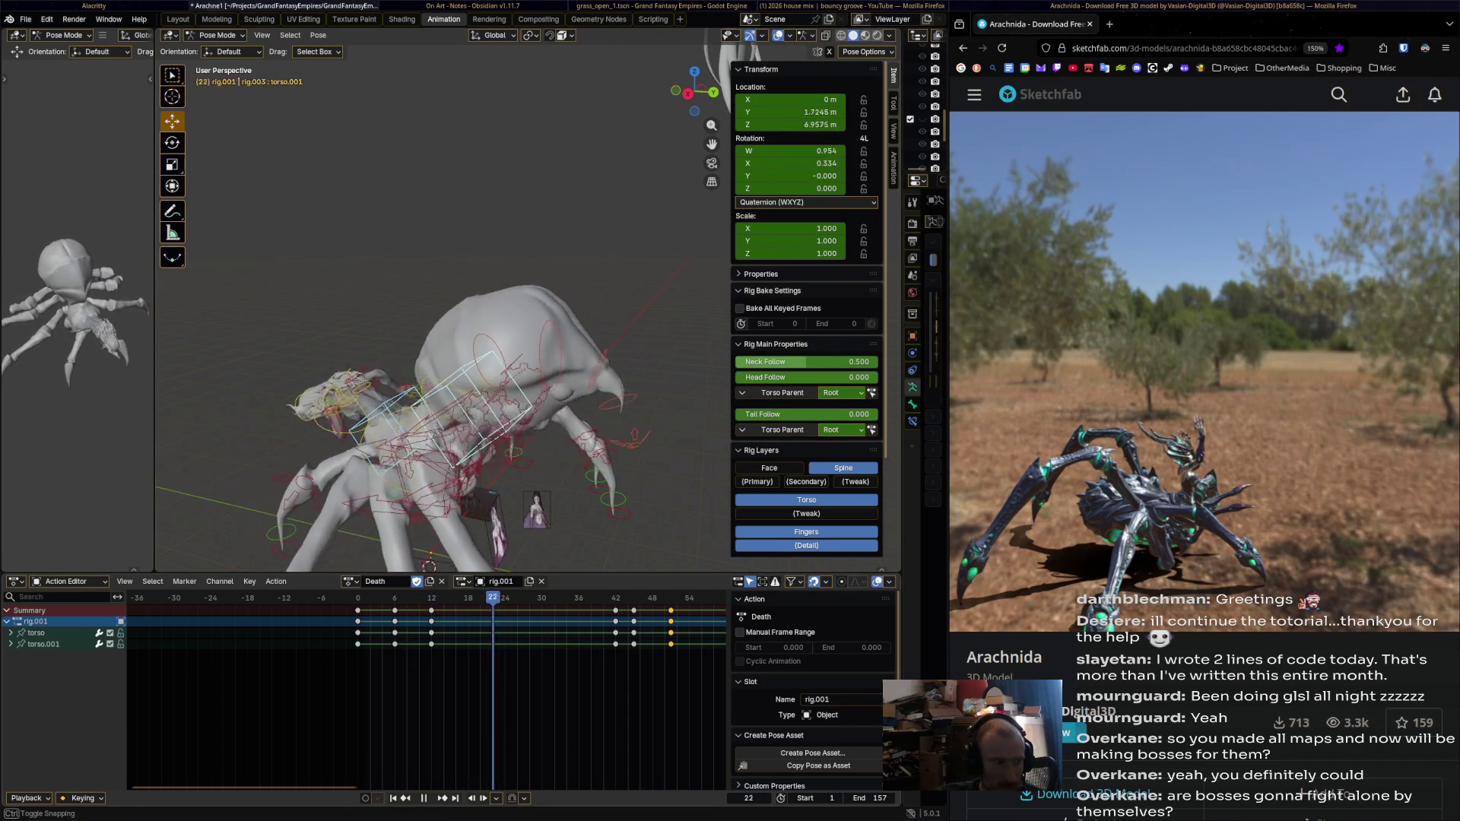
{"action": "middle_click_drag", "start_coordinate": [456, 305], "coordinate": [533, 285]}
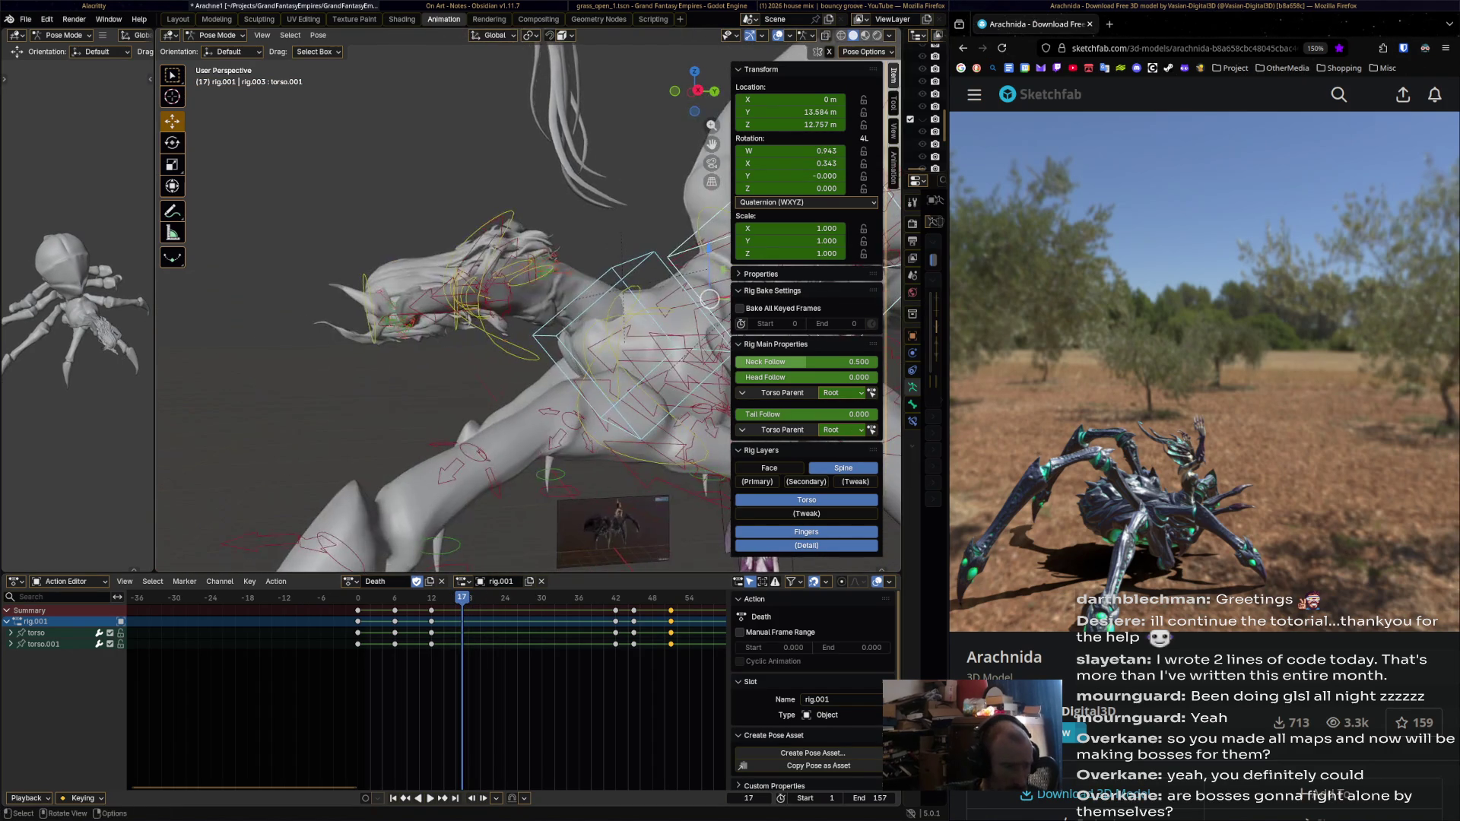
Lower hand_ik.L at frame 17, then raise it outward and key it at frame 46.
{"action": "left_click", "coordinate": [403, 316]}
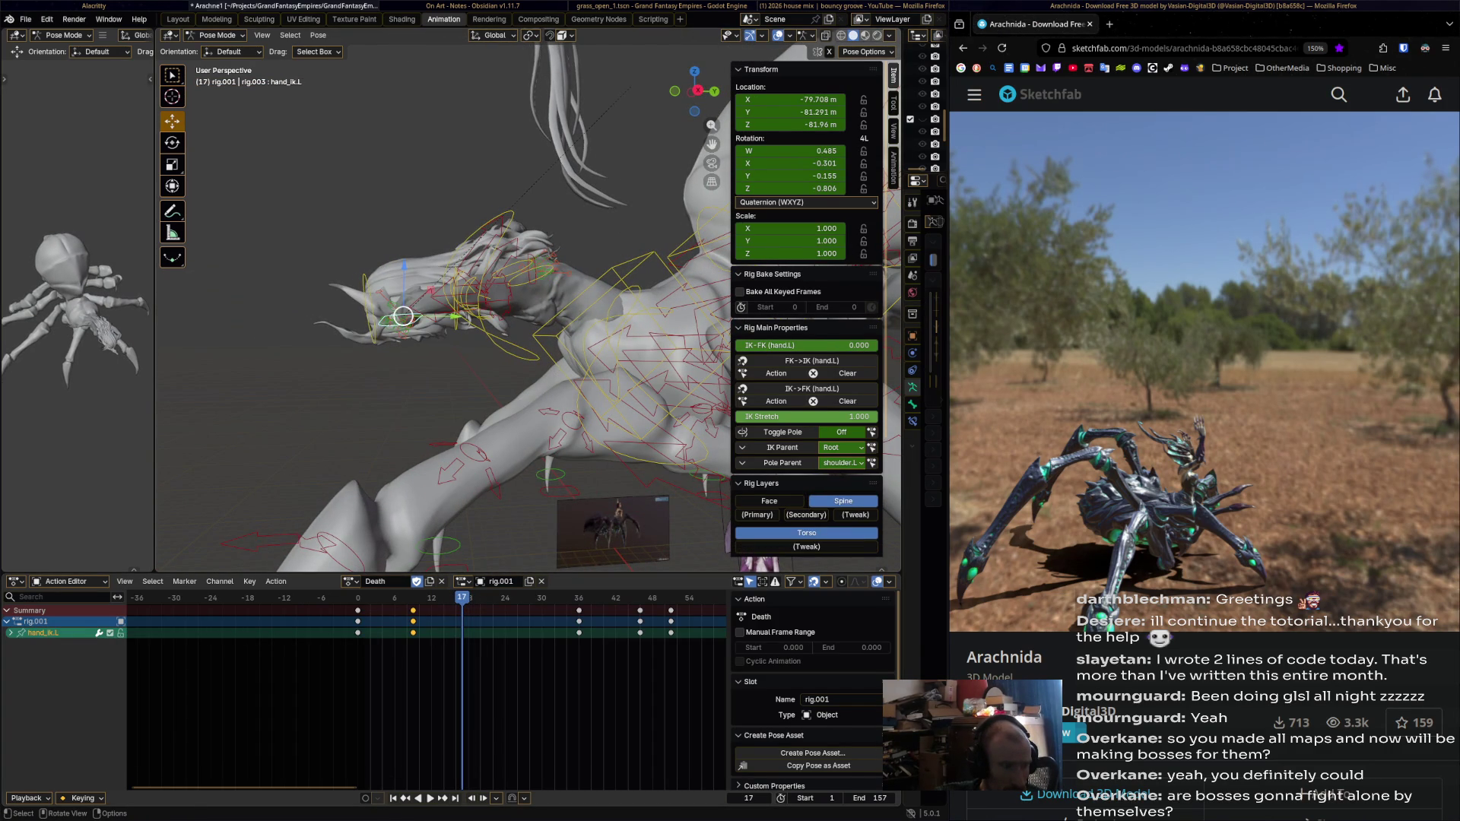
{"action": "left_click_drag", "start_coordinate": [403, 316], "coordinate": [454, 370]}
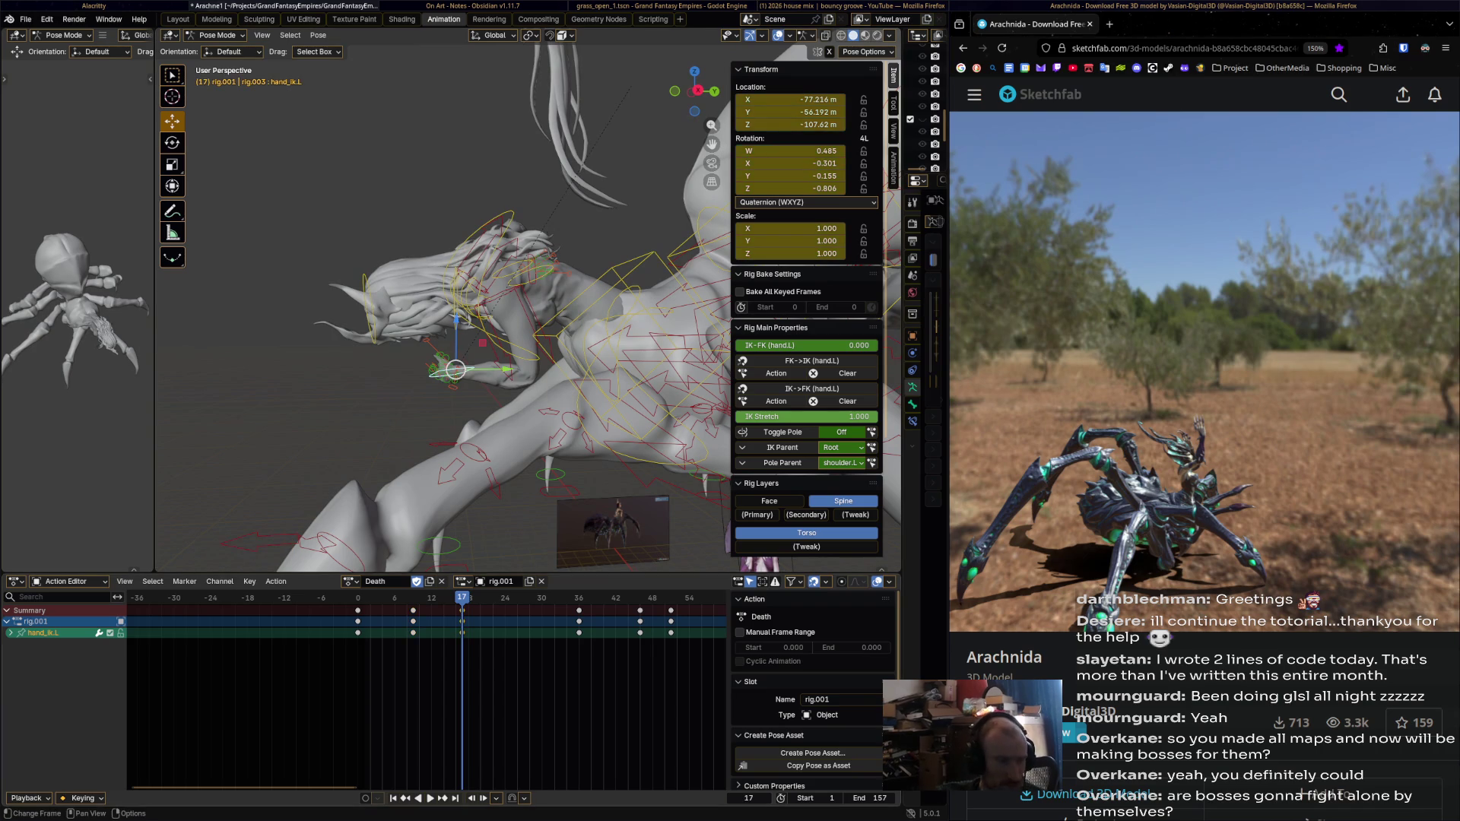
{"action": "key", "text": "space"}
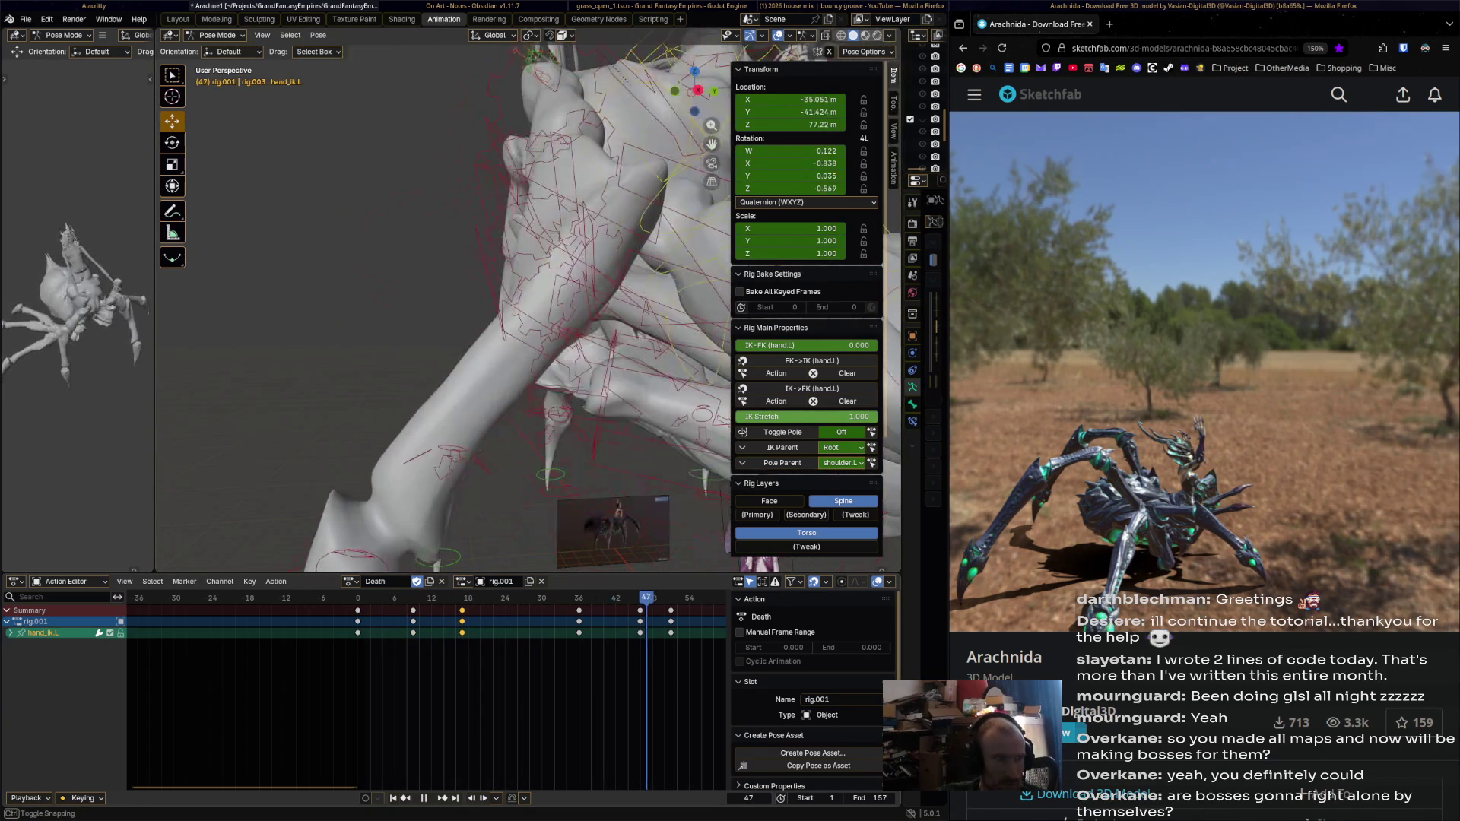
{"action": "mouse_move", "coordinate": [456, 305]}
{"action": "middle_mouse_down"}
{"action": "mouse_move", "coordinate": [524, 285]}
{"action": "mouse_move", "coordinate": [487, 289]}
{"action": "middle_mouse_up"}
{"action": "left_click_drag", "start_coordinate": [647, 598], "coordinate": [639, 598]}
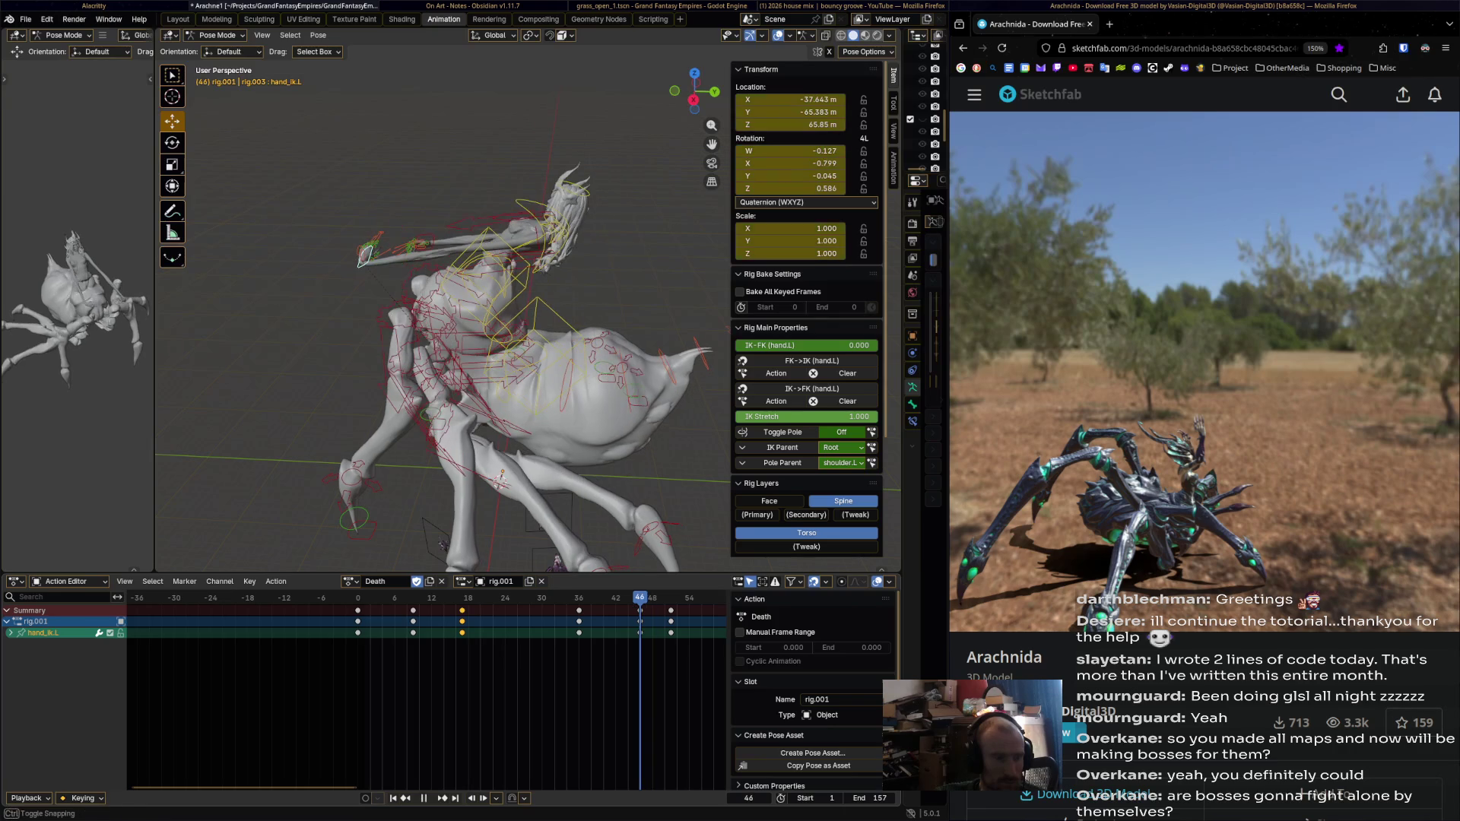
{"action": "left_click_drag", "start_coordinate": [362, 262], "coordinate": [503, 209]}
{"action": "key", "text": "i"}
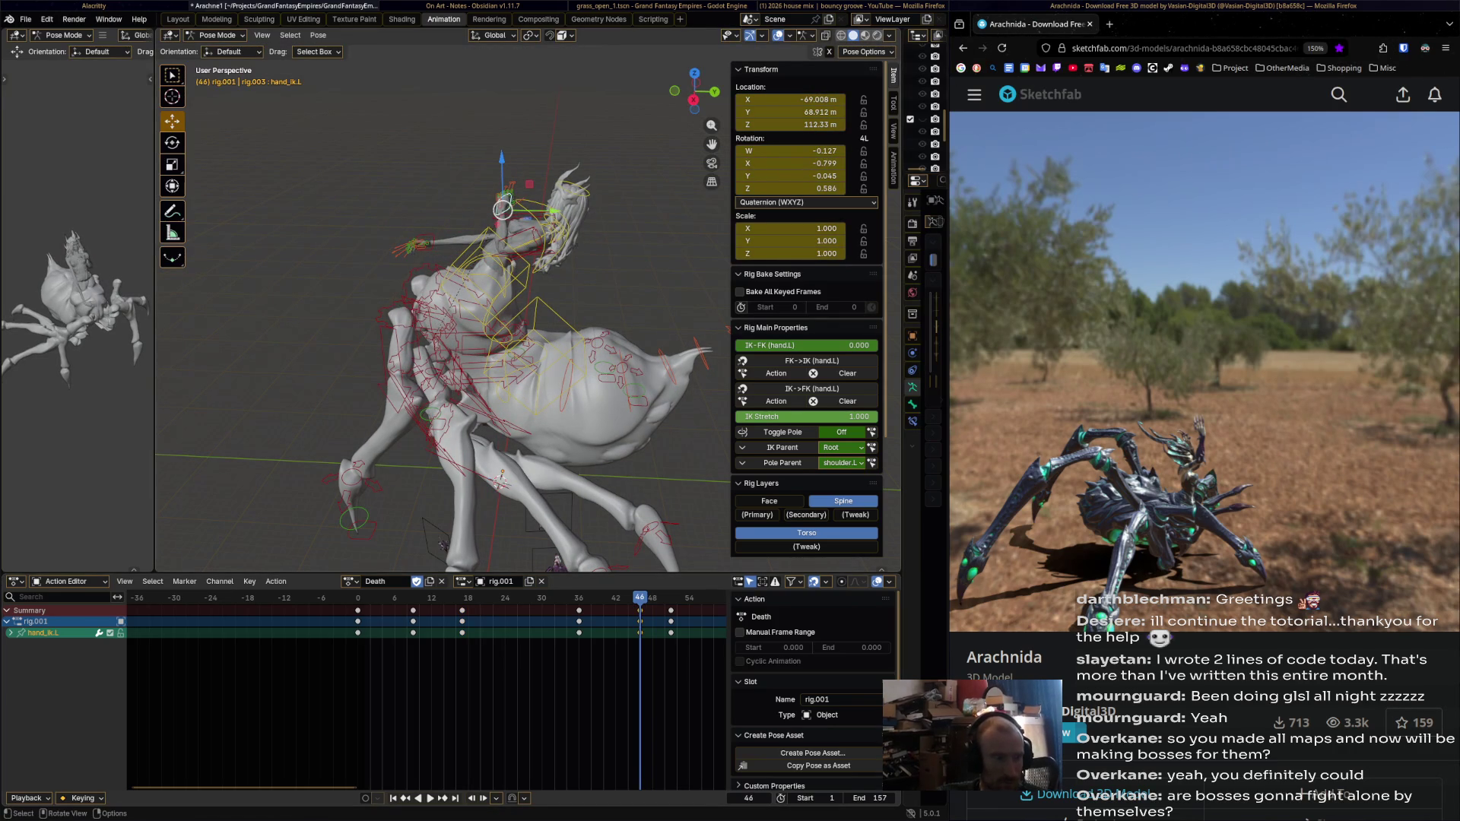
Move the right hand IK control up to the spider's head.
{"action": "left_click", "coordinate": [417, 245]}
{"action": "left_click_drag", "start_coordinate": [427, 238], "coordinate": [502, 201]}
{"action": "middle_click_drag", "start_coordinate": [502, 202], "coordinate": [449, 205]}
Key the right hand's raised pose and shift its frame-46 keys back 2 frames to 44.
{"action": "key", "text": "i"}
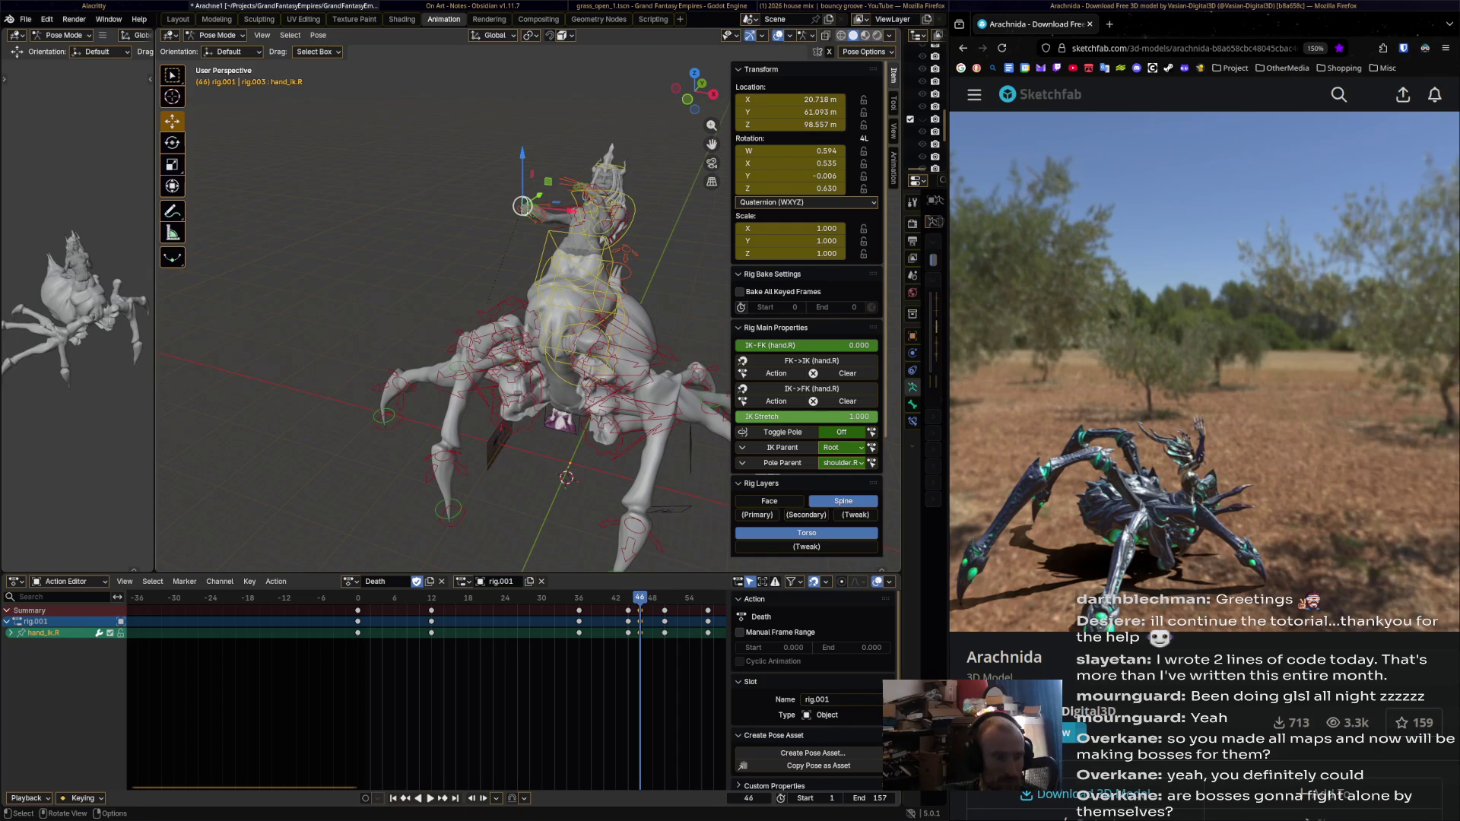
{"action": "key", "text": "shift+ctrl+space"}
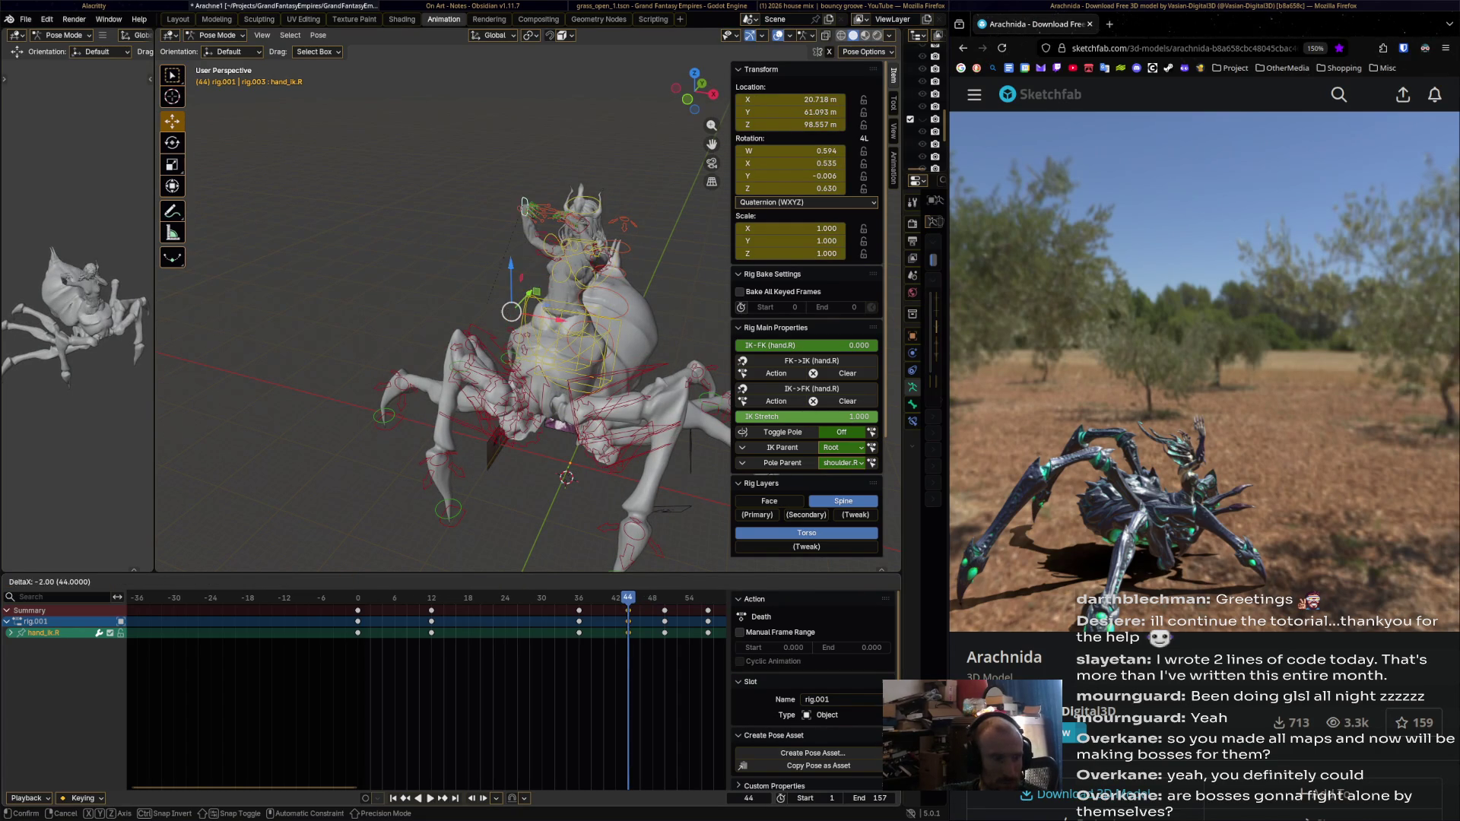
{"action": "type", "text": "g-2"}
{"action": "key", "text": "Return"}
{"action": "key", "text": "shift+ctrl+space"}
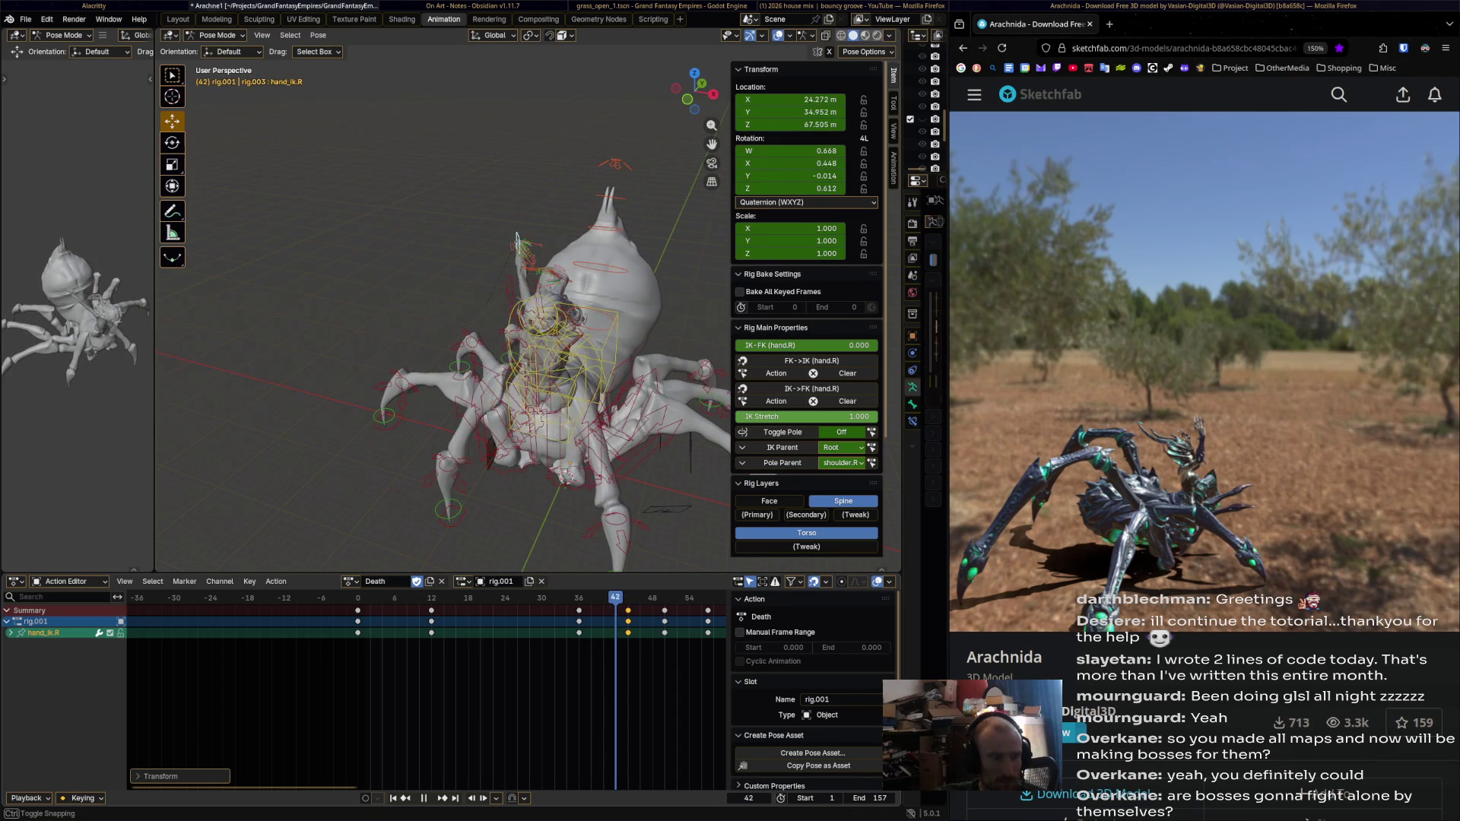
At frame 44, lower hand_ik.R, key it, and play back.
{"action": "key", "text": "space"}
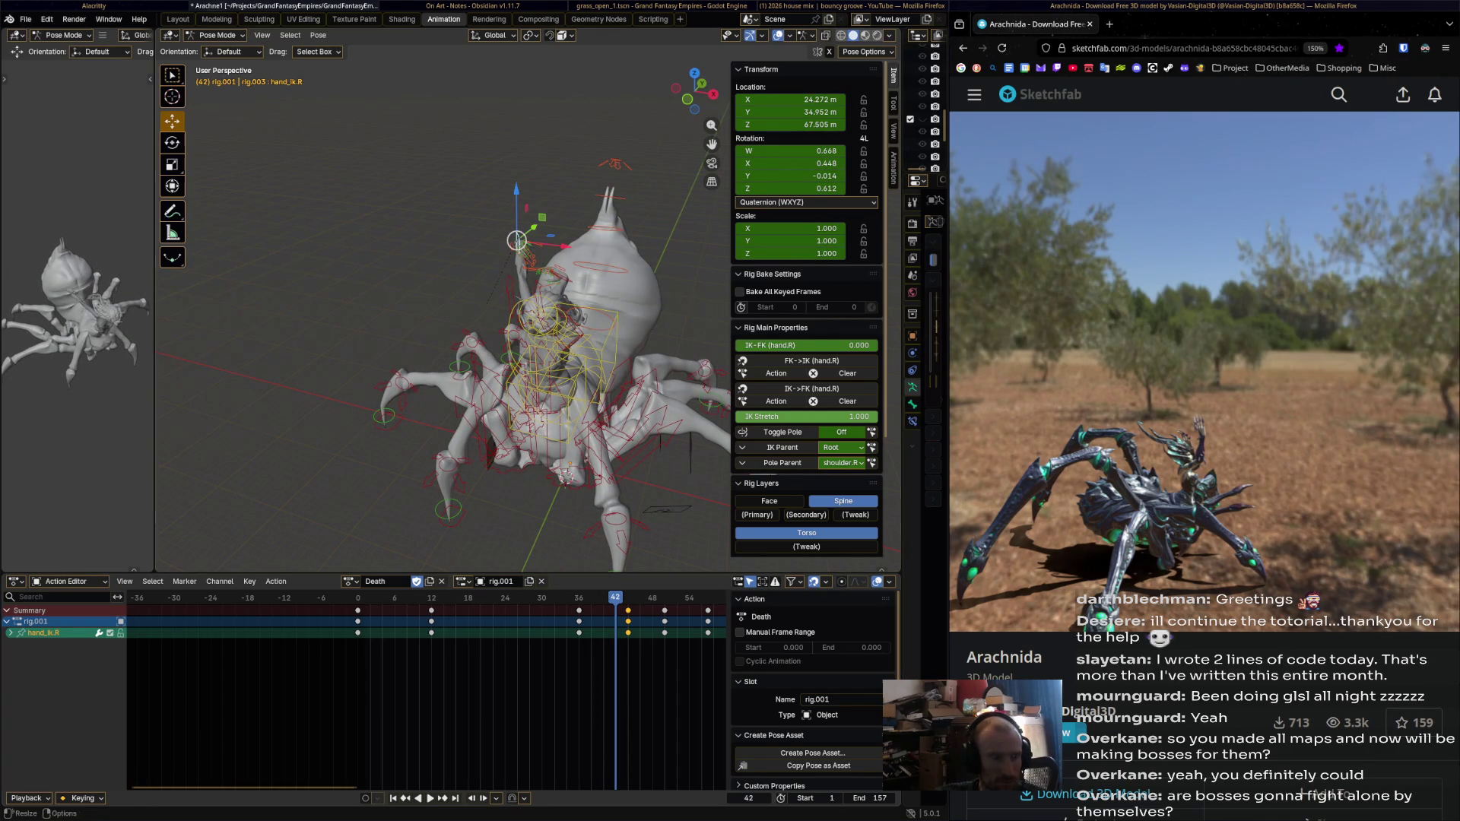
{"action": "key", "text": "space"}
{"action": "left_click_drag", "start_coordinate": [523, 206], "coordinate": [513, 285]}
{"action": "key", "text": "i"}
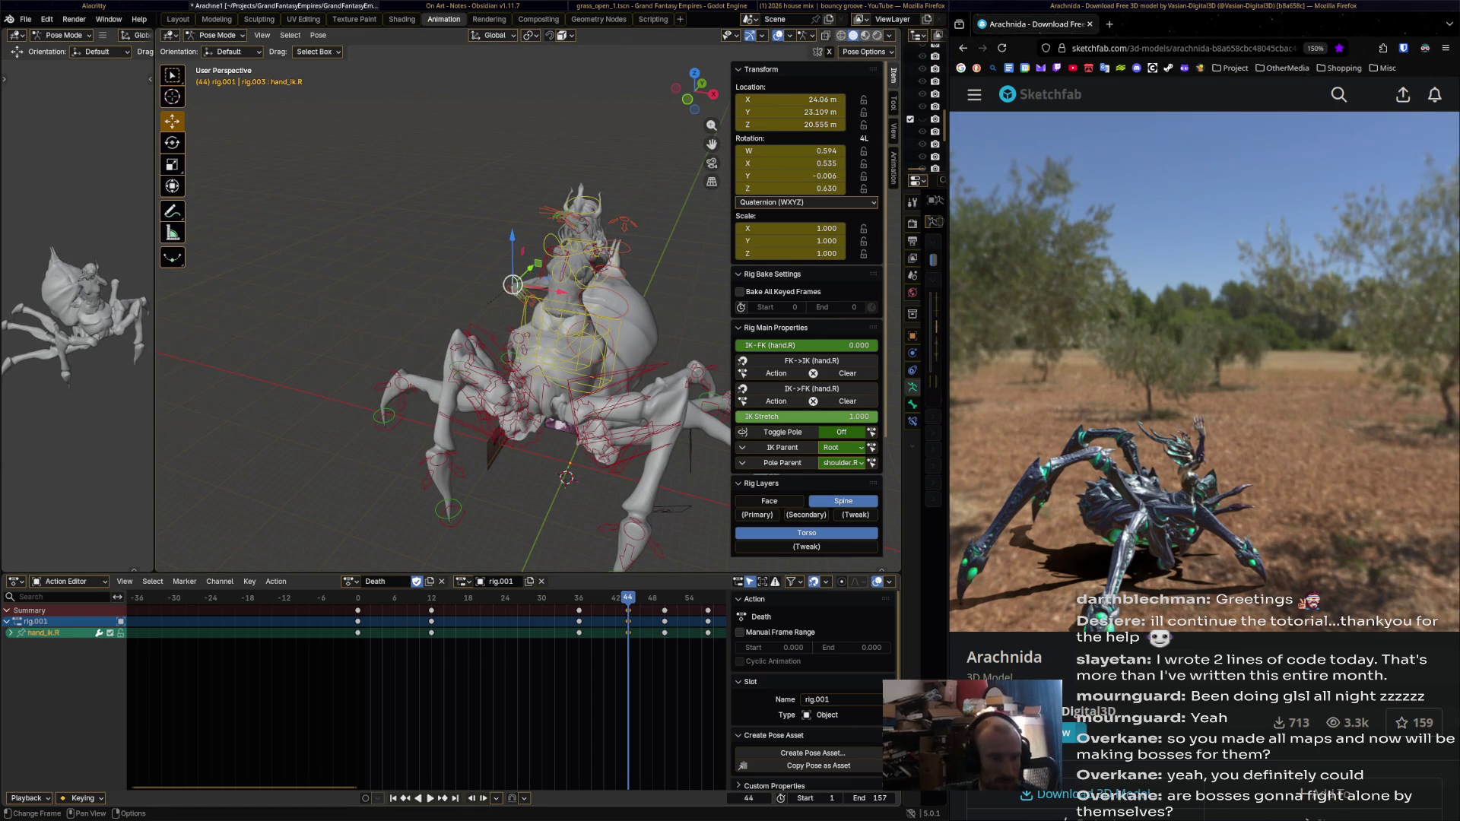
{"action": "key", "text": "space"}
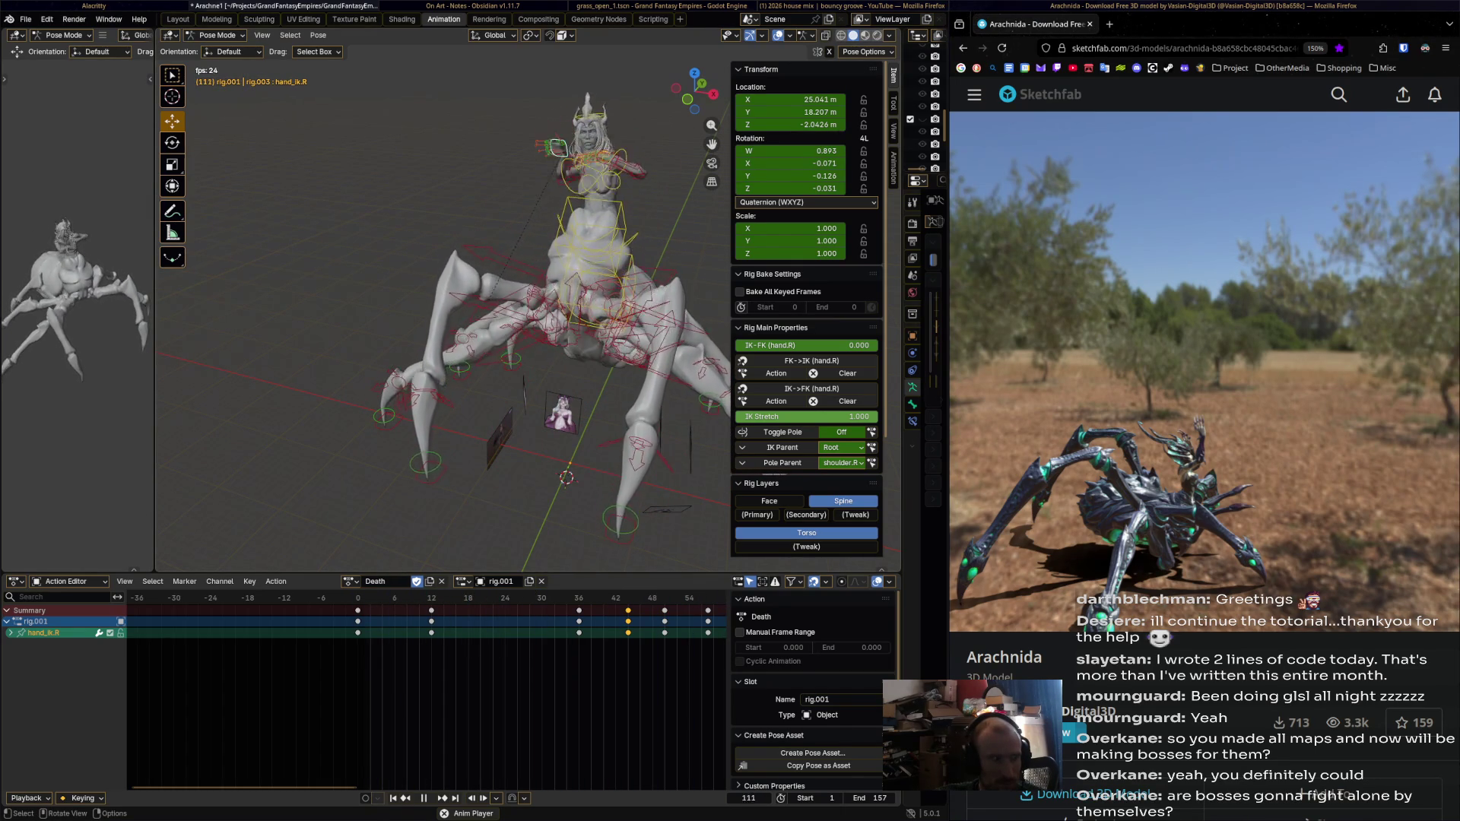
{"action": "key", "text": "space"}
{"action": "middle_click_drag", "start_coordinate": [441, 304], "coordinate": [532, 289]}
{"action": "scroll", "coordinate": [501, 289], "scroll_direction": "down", "scroll_amount": 4}
{"action": "scroll", "coordinate": [456, 319], "scroll_direction": "up", "scroll_amount": 6}
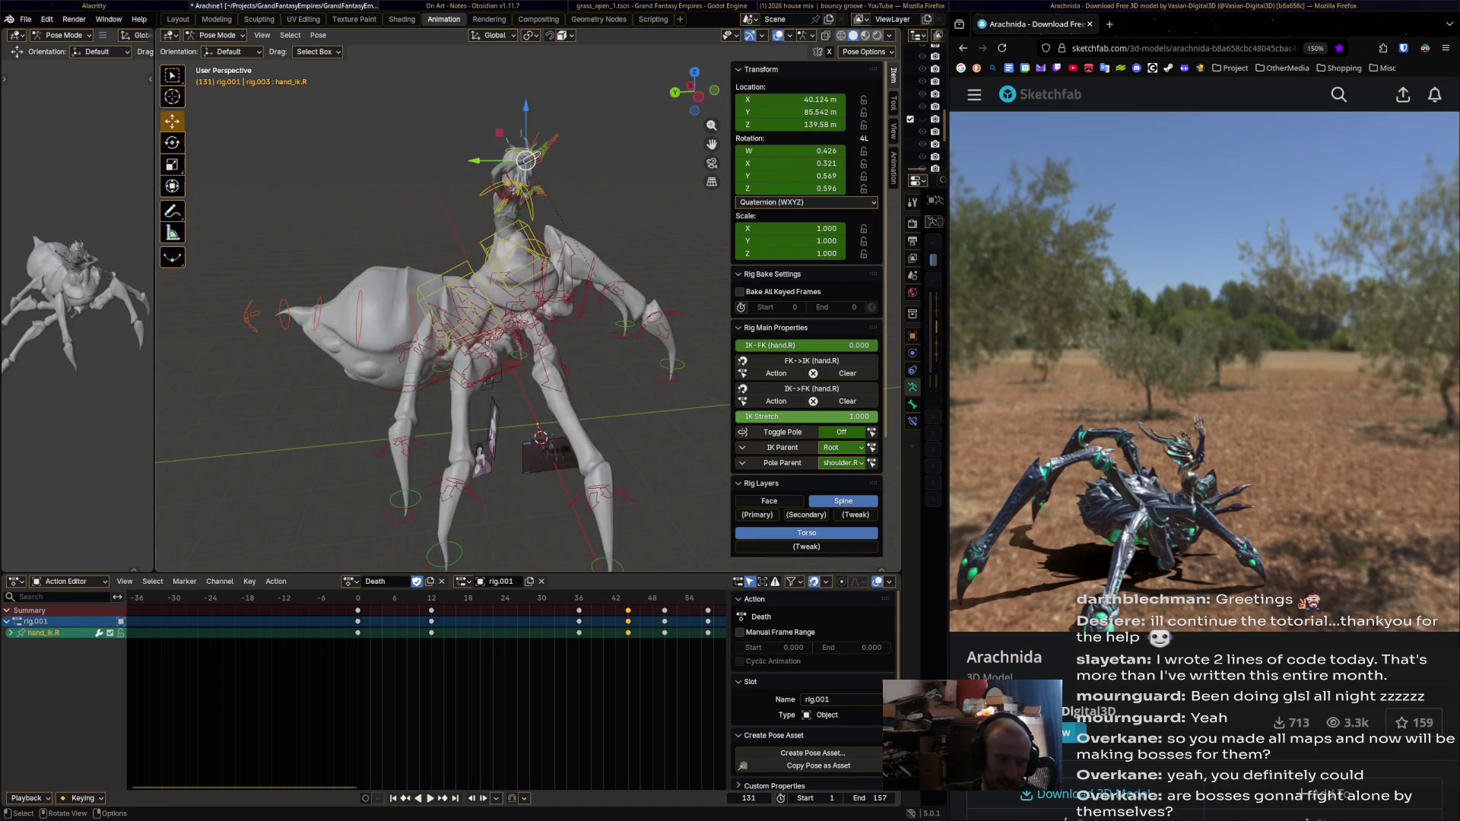
{"action": "key", "text": "space"}
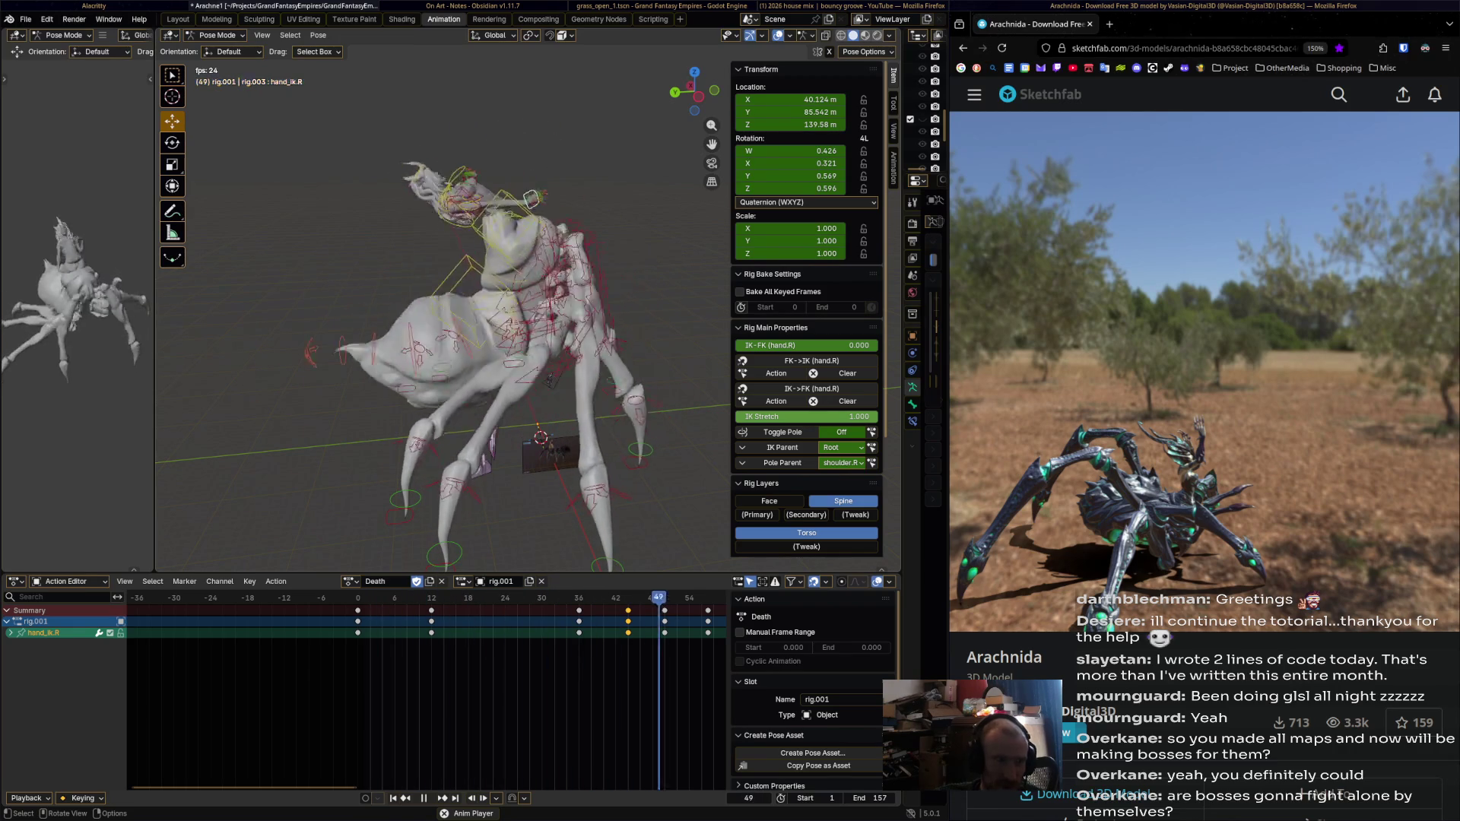
{"action": "key", "text": "space"}
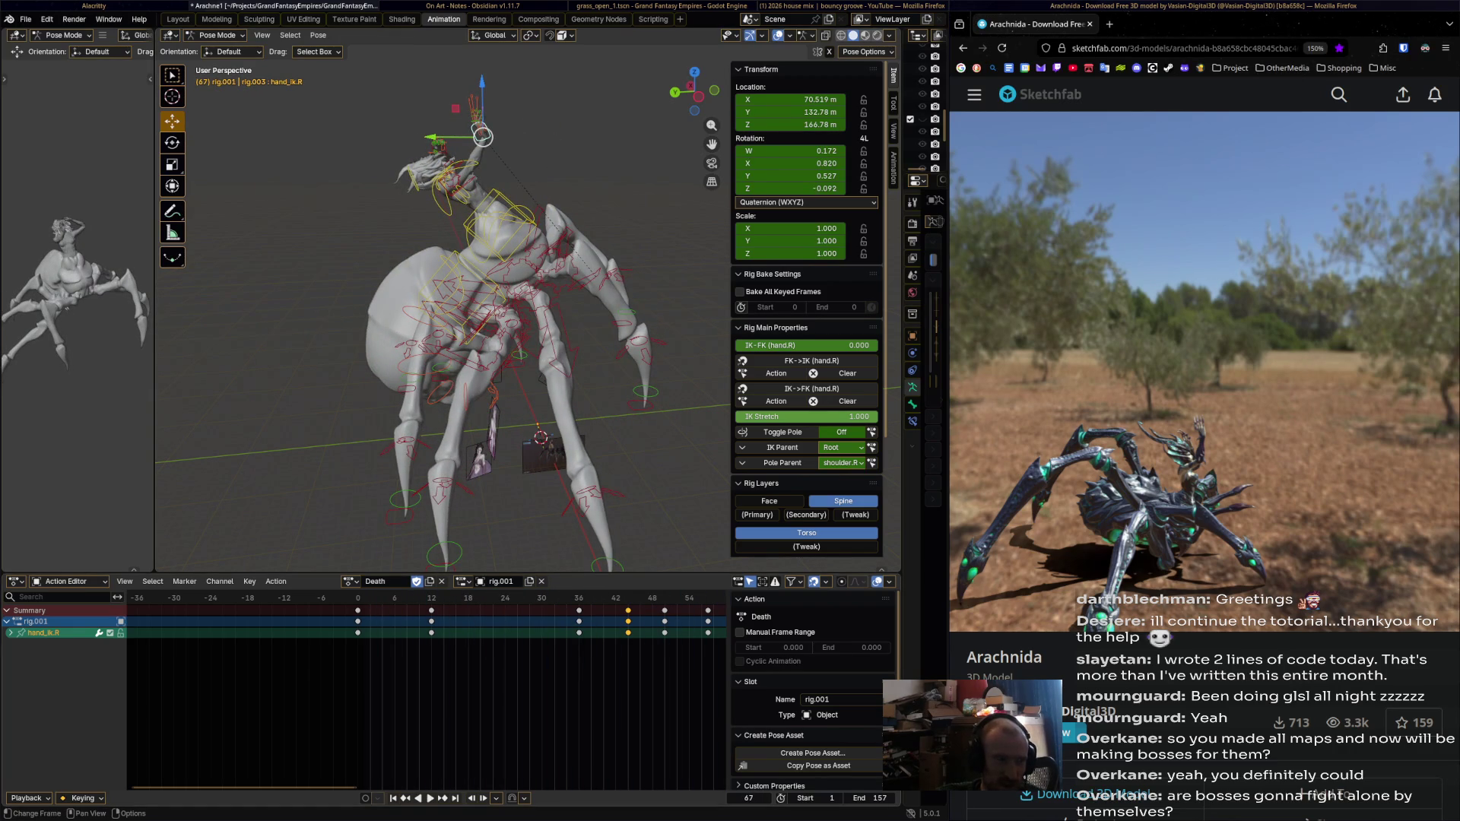
{"action": "scroll", "coordinate": [426, 684], "scroll_direction": "down", "scroll_amount": 6}
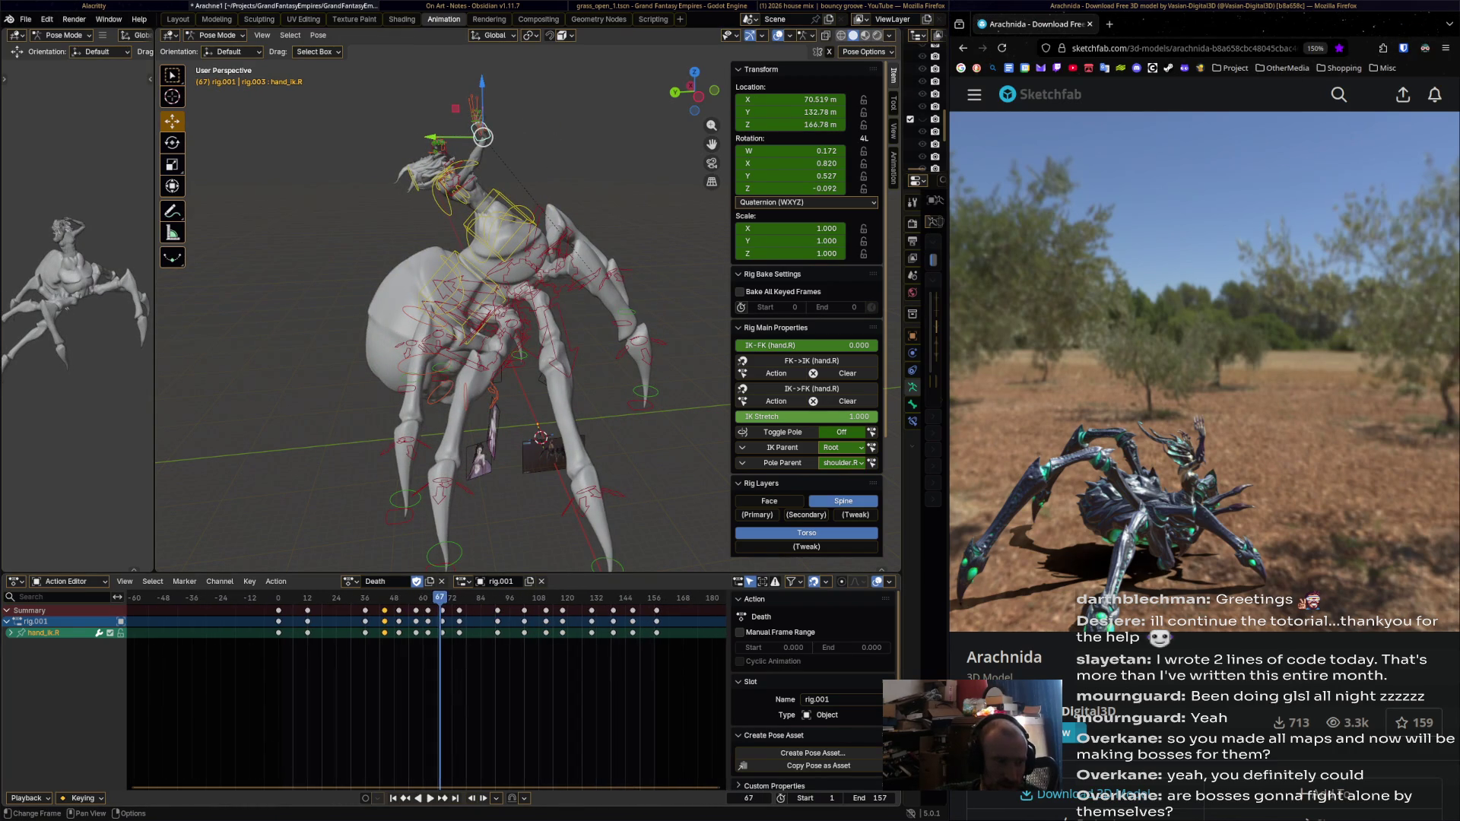
Reposition the right hand IK control and key it at frame 36.
{"action": "mouse_move", "coordinate": [327, 598]}
{"action": "left_mouse_down"}
{"action": "mouse_move", "coordinate": [304, 598]}
{"action": "mouse_move", "coordinate": [398, 598]}
{"action": "left_mouse_up"}
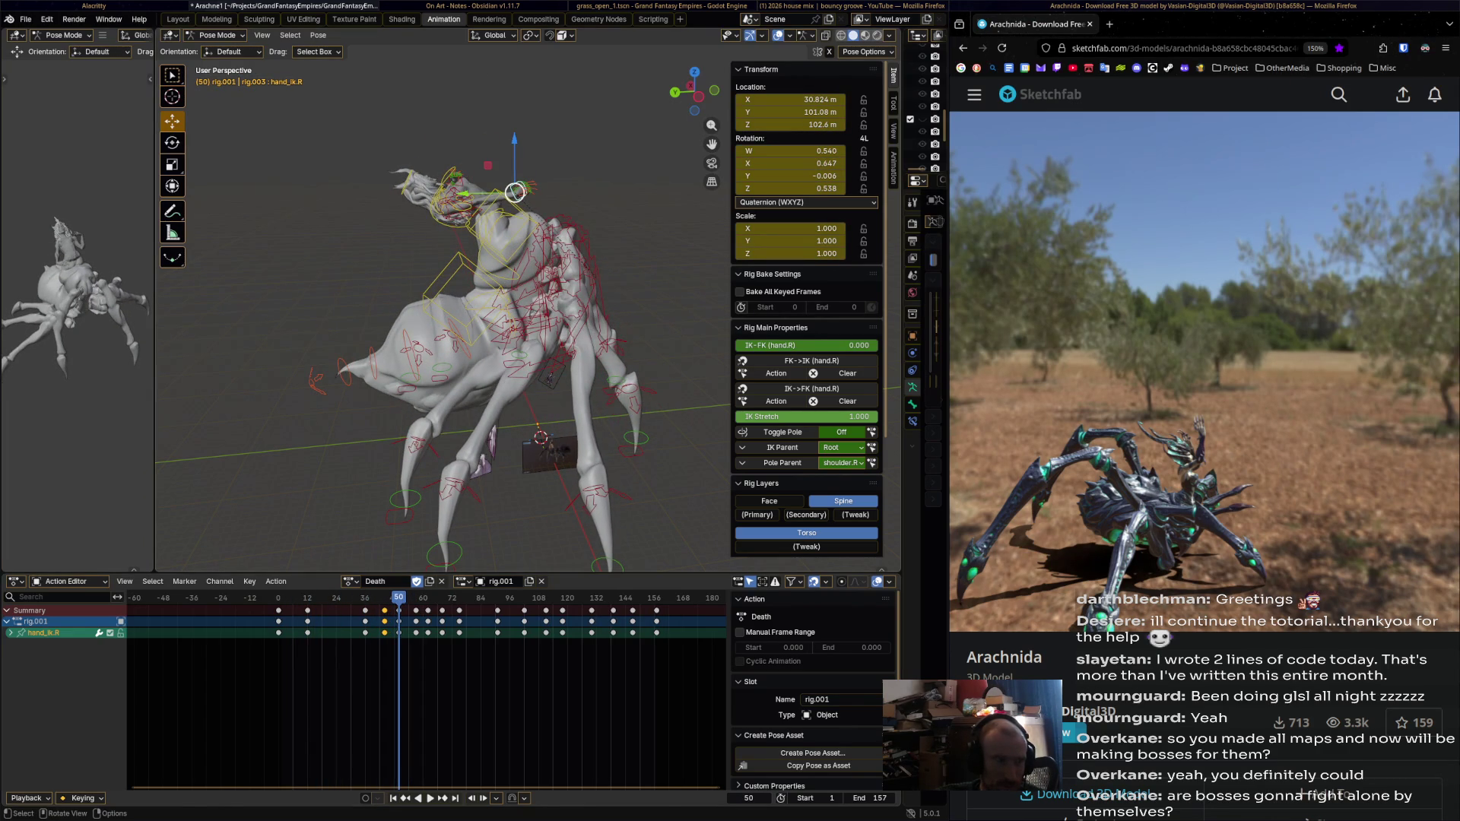
{"action": "left_click_drag", "start_coordinate": [515, 191], "coordinate": [487, 183]}
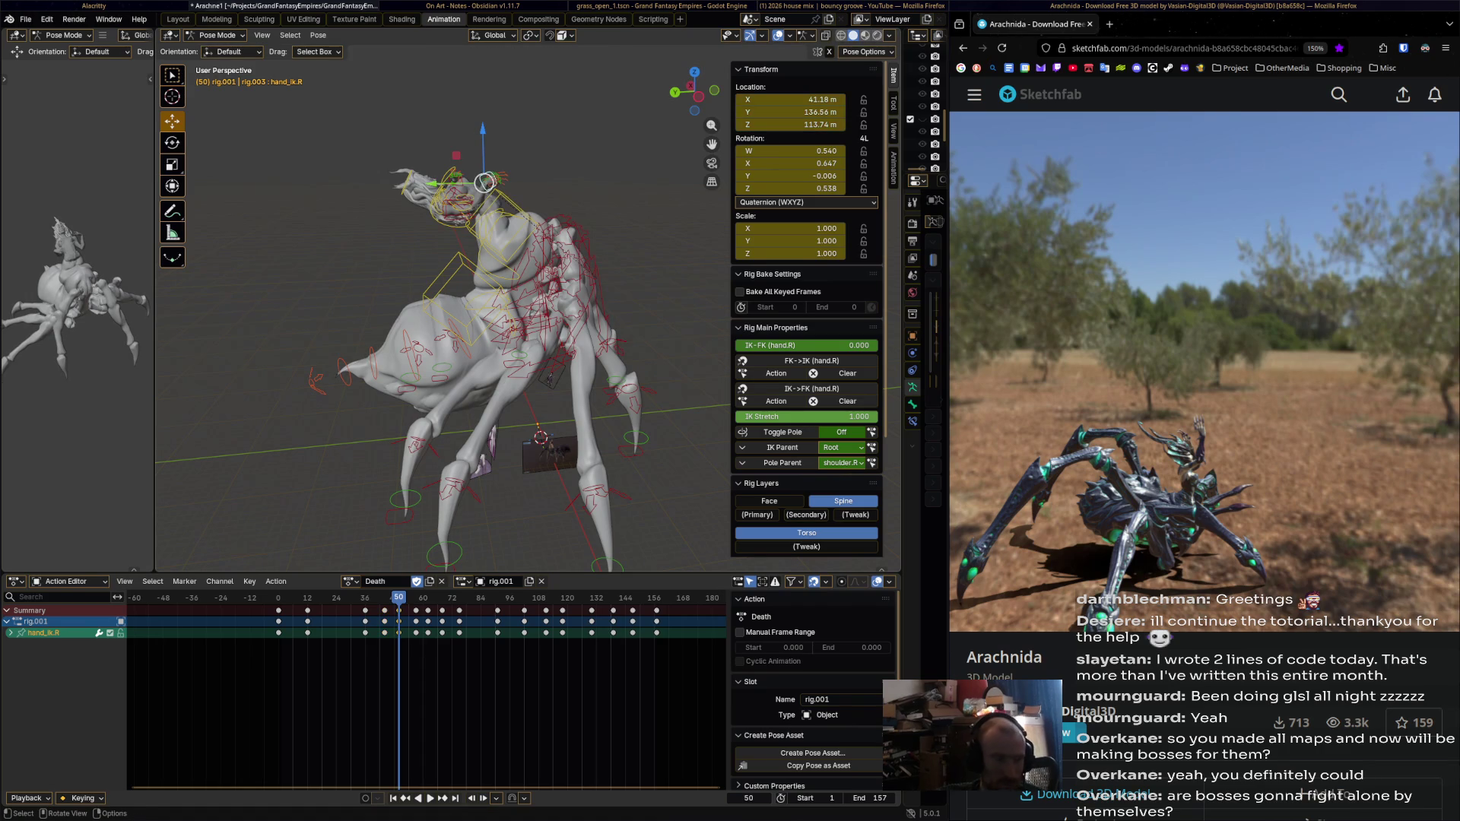
{"action": "key", "text": "space"}
{"action": "key", "text": "shift+Left"}
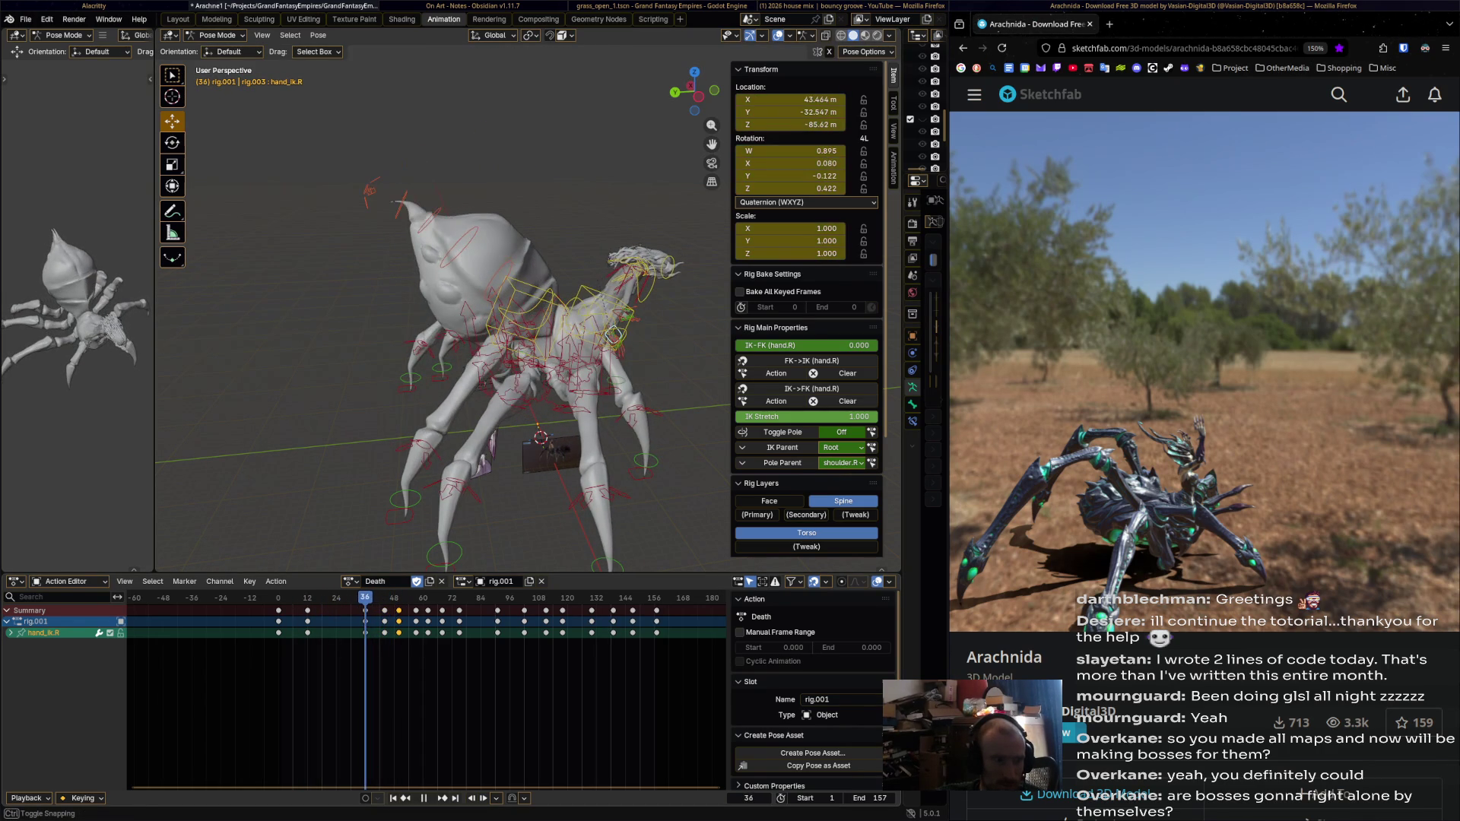
{"action": "left_click_drag", "start_coordinate": [611, 331], "coordinate": [633, 318]}
{"action": "key", "text": "i"}
Scrub through the early frames, then switch to hand_ik.L and replay the Death action.
{"action": "mouse_move", "coordinate": [365, 597]}
{"action": "left_mouse_down"}
{"action": "mouse_move", "coordinate": [281, 598]}
{"action": "mouse_move", "coordinate": [399, 598]}
{"action": "mouse_move", "coordinate": [377, 597]}
{"action": "left_mouse_up"}
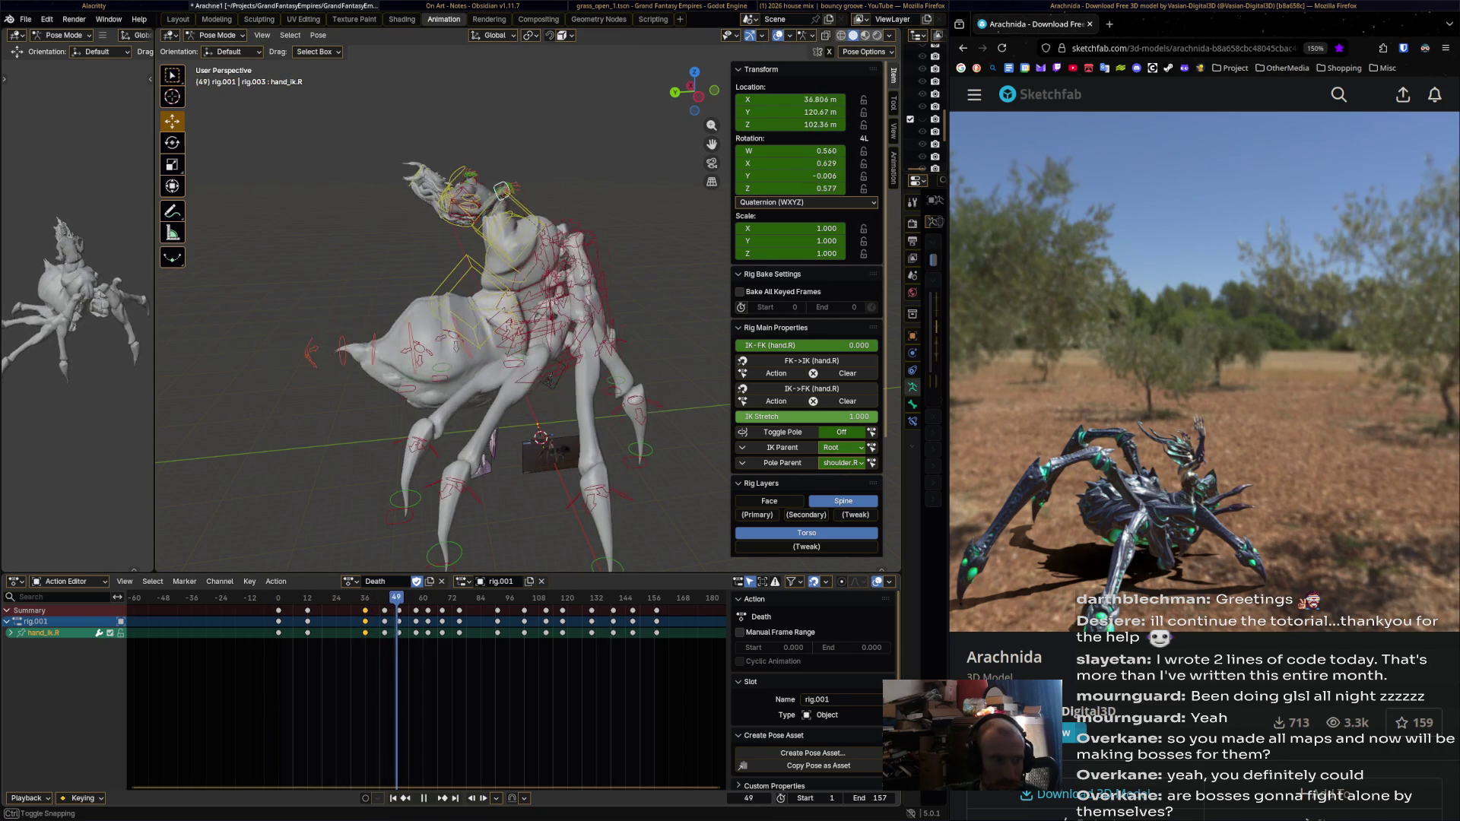
{"action": "left_click", "coordinate": [365, 597]}
{"action": "mouse_move", "coordinate": [365, 598]}
{"action": "left_mouse_down"}
{"action": "mouse_move", "coordinate": [278, 598]}
{"action": "mouse_move", "coordinate": [317, 598]}
{"action": "left_mouse_up"}
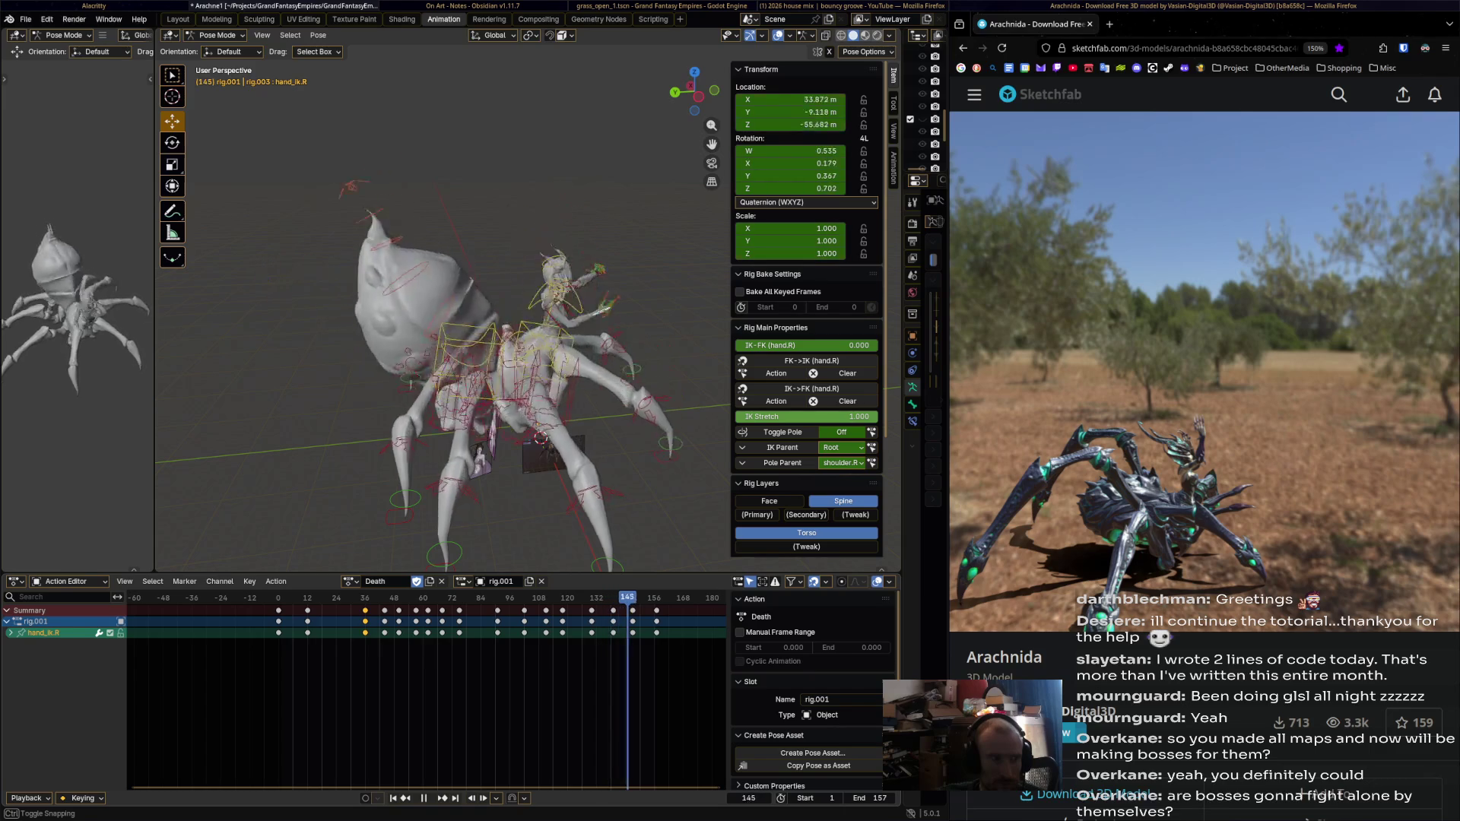
{"action": "key", "text": "Escape"}
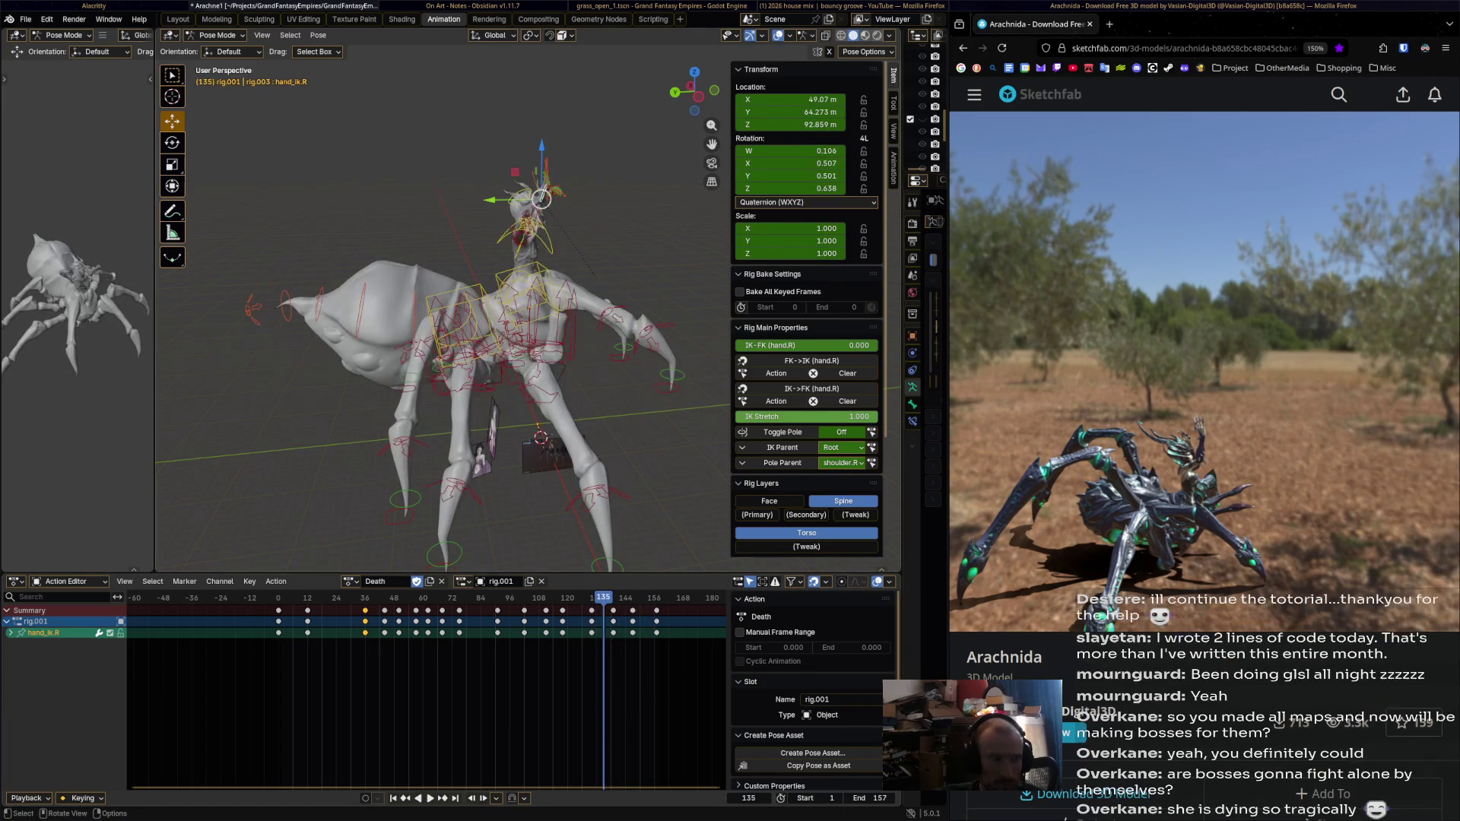
{"action": "middle_click_drag", "start_coordinate": [442, 304], "coordinate": [350, 304]}
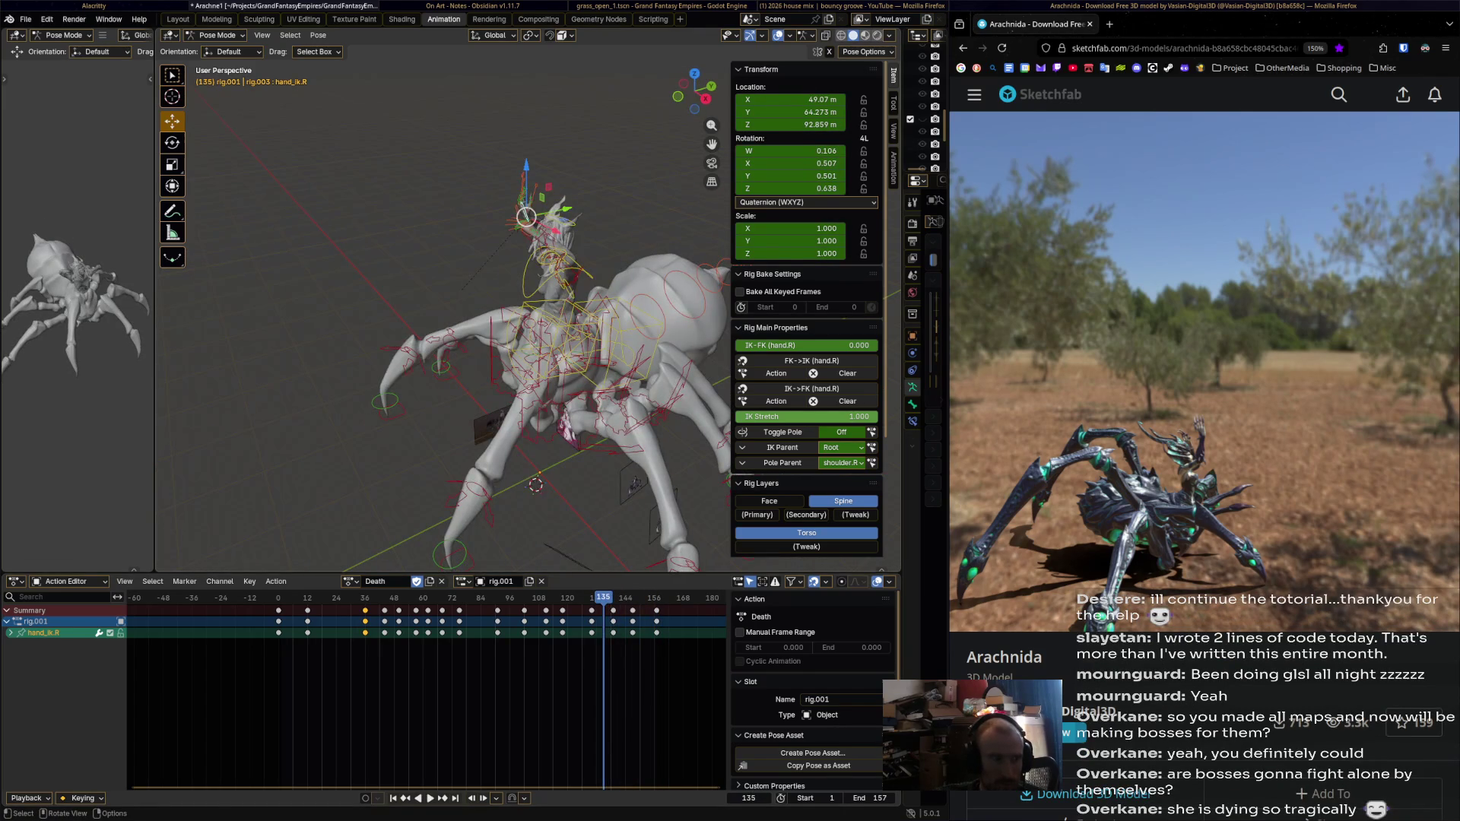
{"action": "key", "text": "shift+ctrl+m"}
{"action": "key", "text": "space"}
{"action": "middle_click_drag", "start_coordinate": [456, 305], "coordinate": [395, 304]}
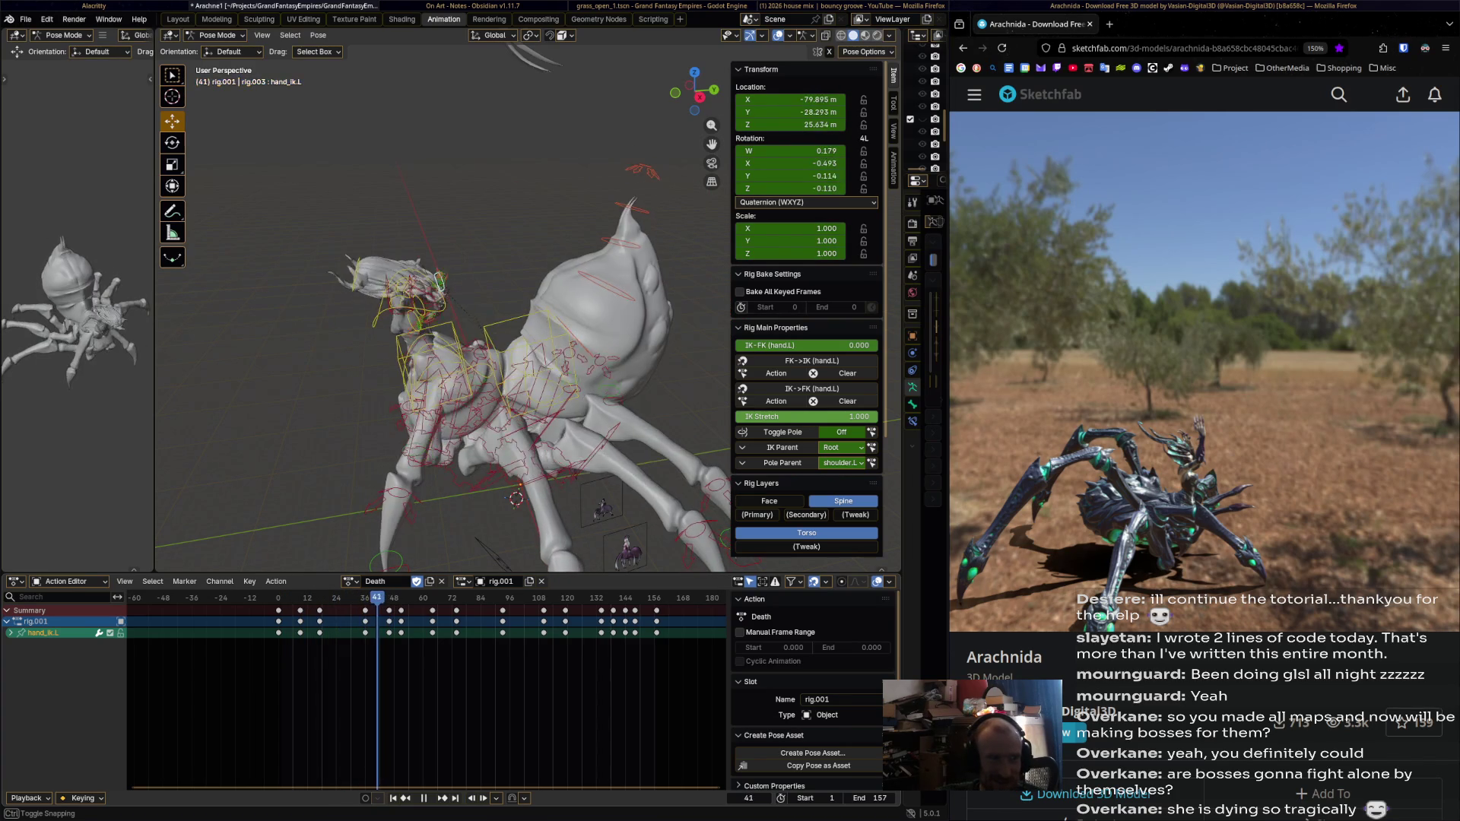
Play the Death action forward and backward from several angles to find frame 40.
{"action": "key", "text": "Left"}
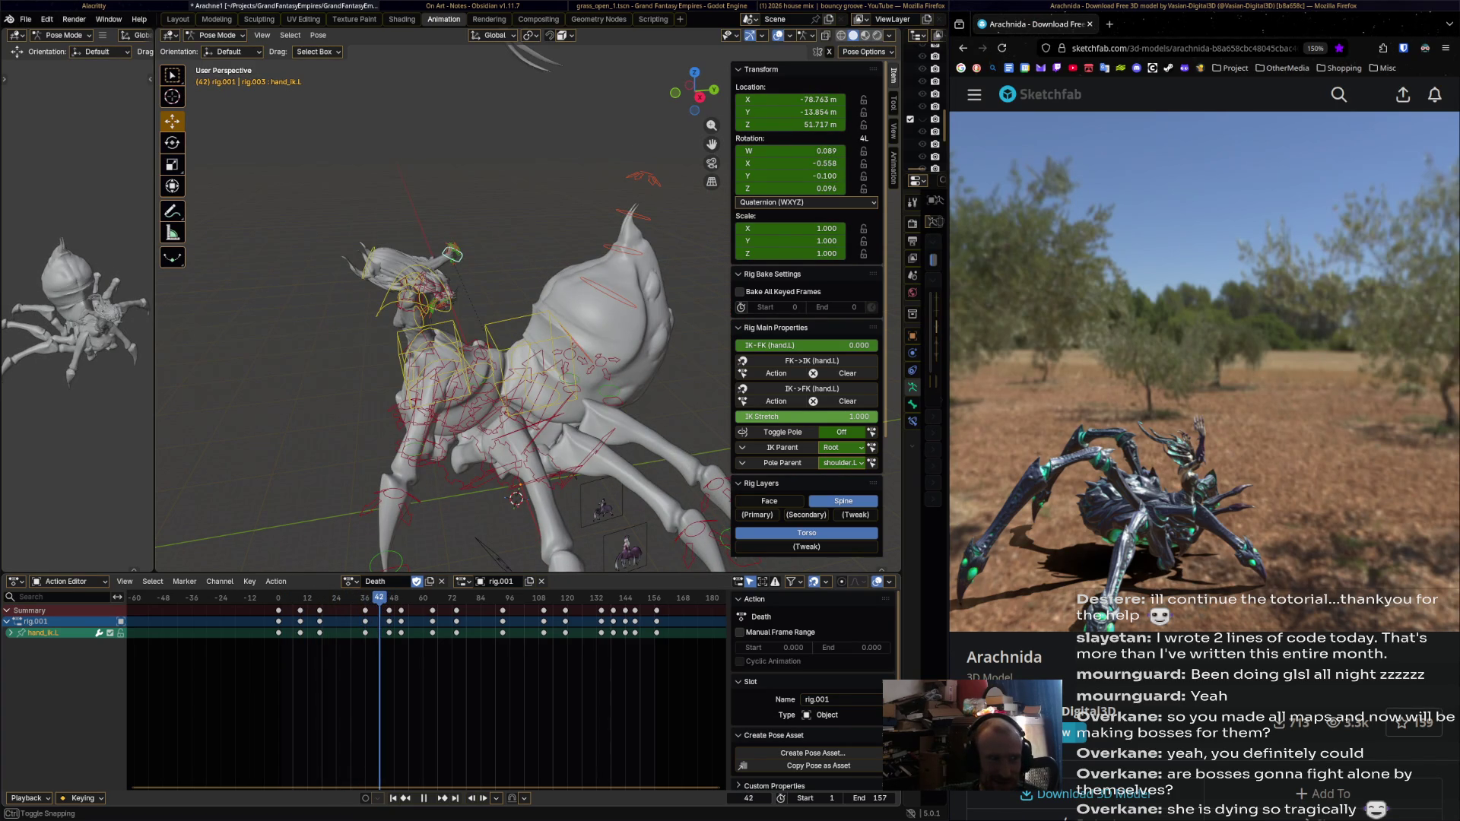
{"action": "key", "text": "space"}
{"action": "middle_click_drag", "start_coordinate": [456, 304], "coordinate": [487, 297]}
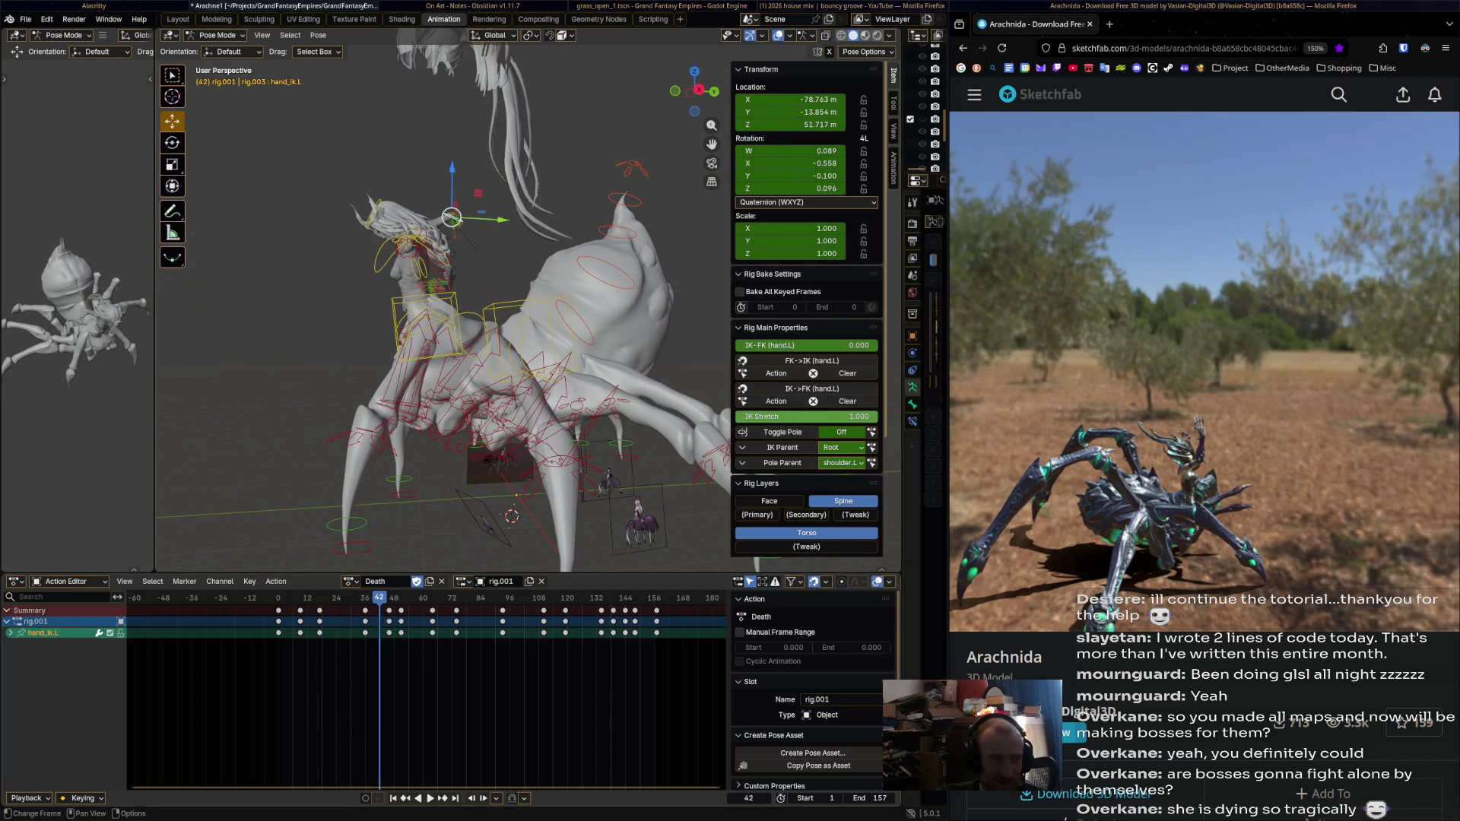
{"action": "key", "text": "space"}
{"action": "key", "text": "shift+ctrl+space"}
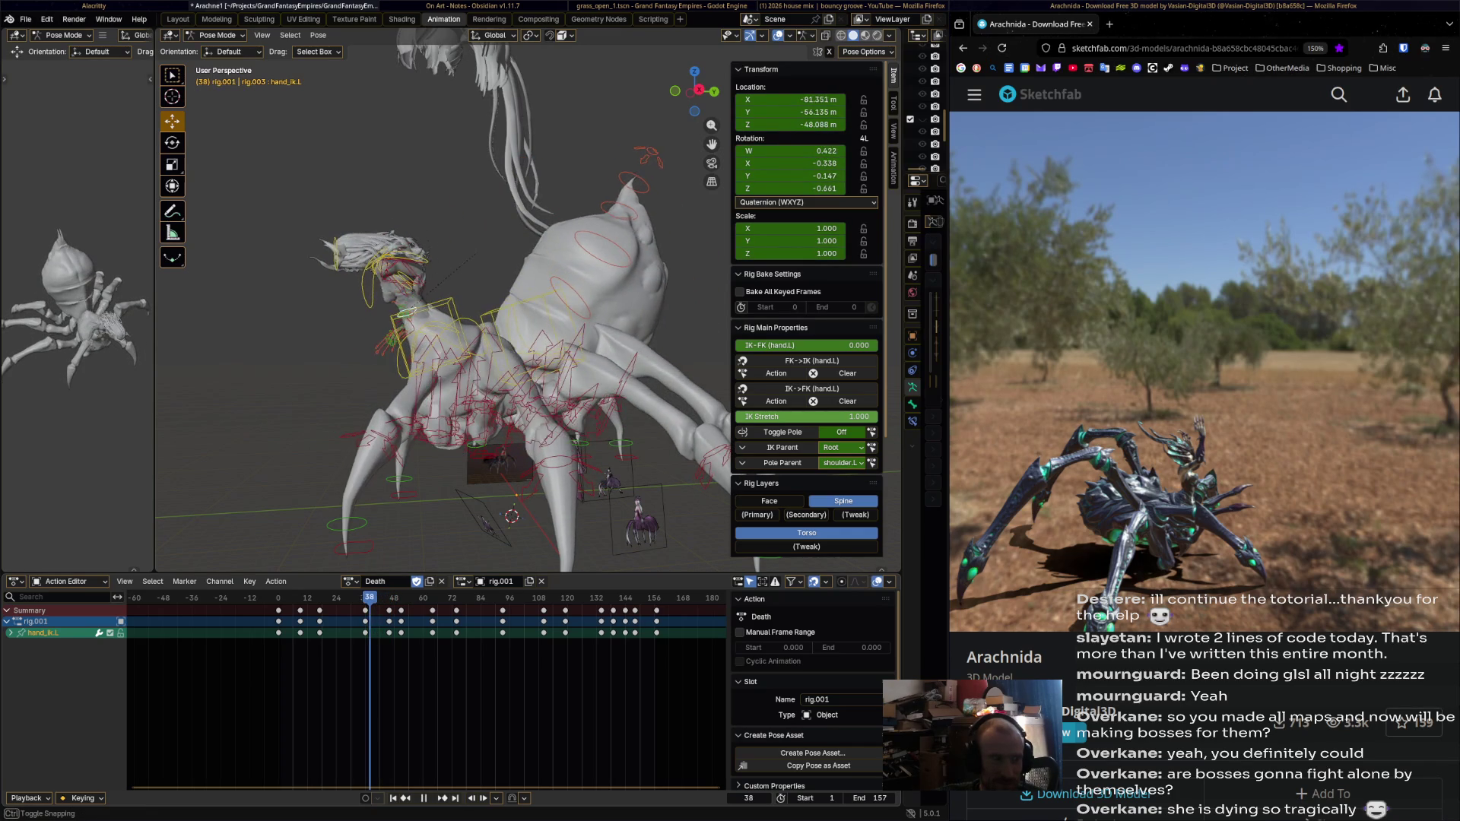
{"action": "key", "text": "space"}
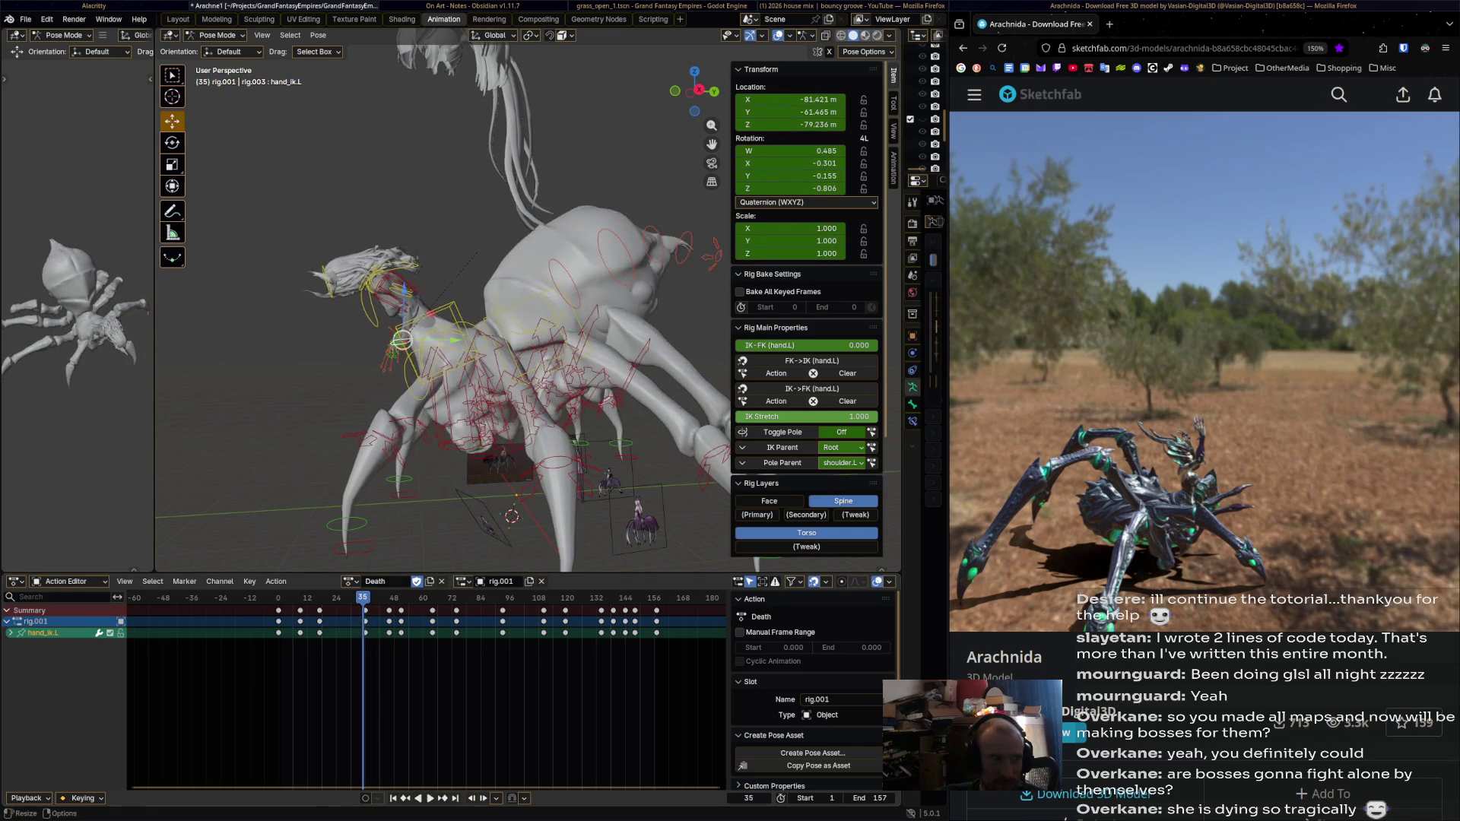
{"action": "middle_click_drag", "start_coordinate": [456, 304], "coordinate": [376, 304]}
{"action": "key", "text": "space"}
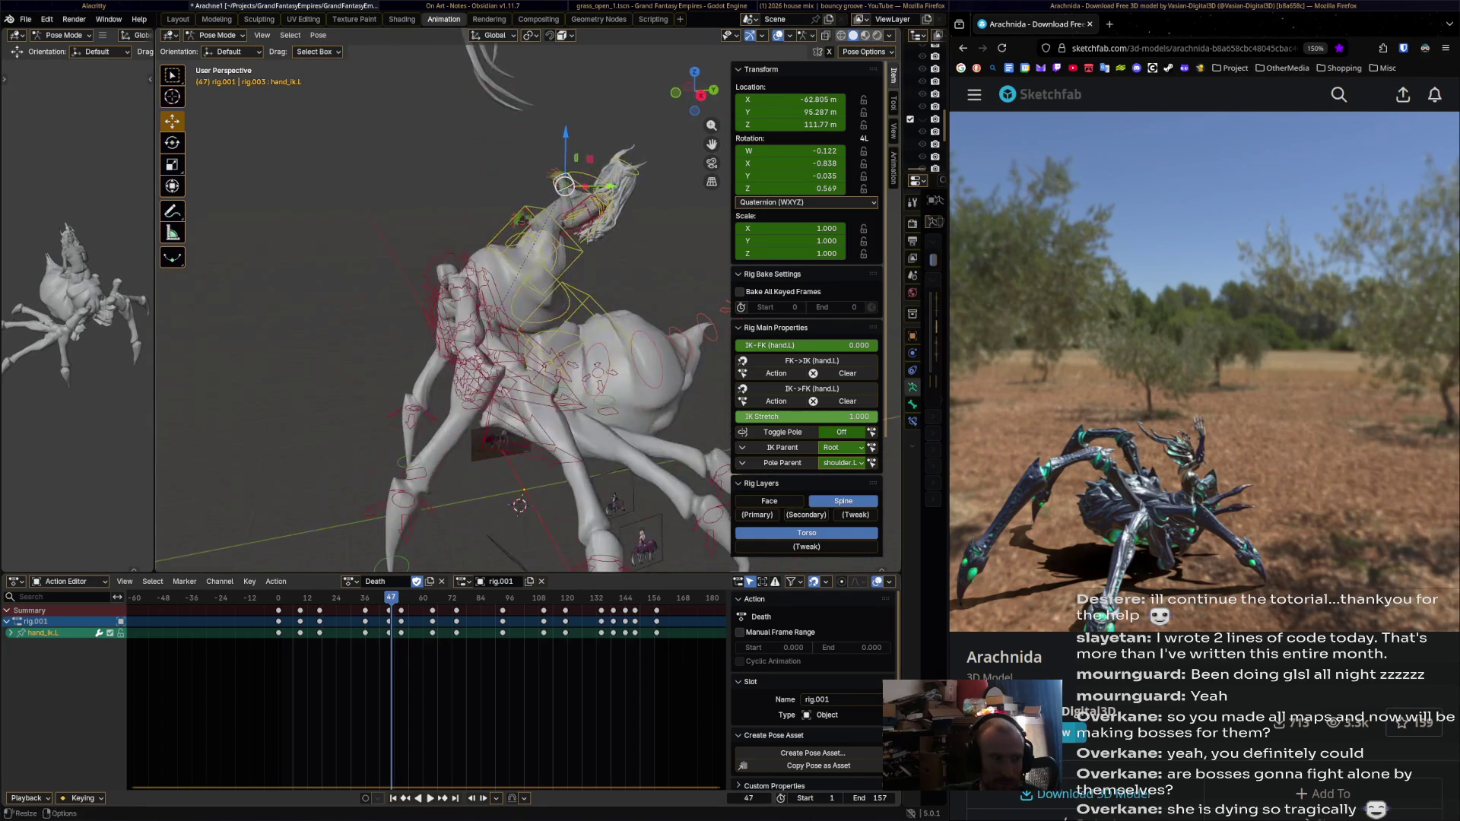
{"action": "key", "text": "shift+ctrl+space"}
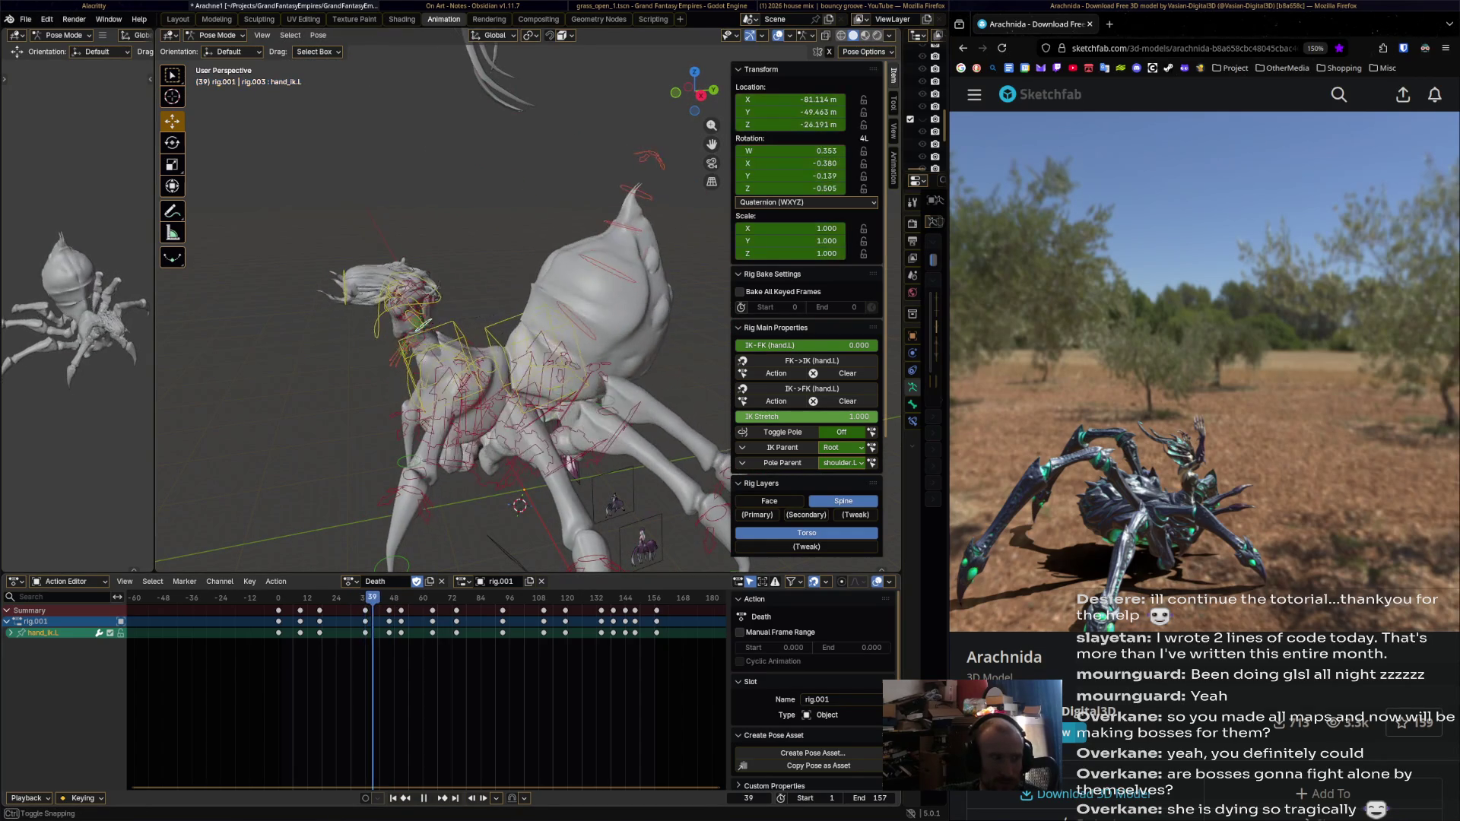
Move hand_ik.L along the global Y axis and key it at frame 40.
{"action": "key", "text": "g"}
{"action": "key", "text": "y"}
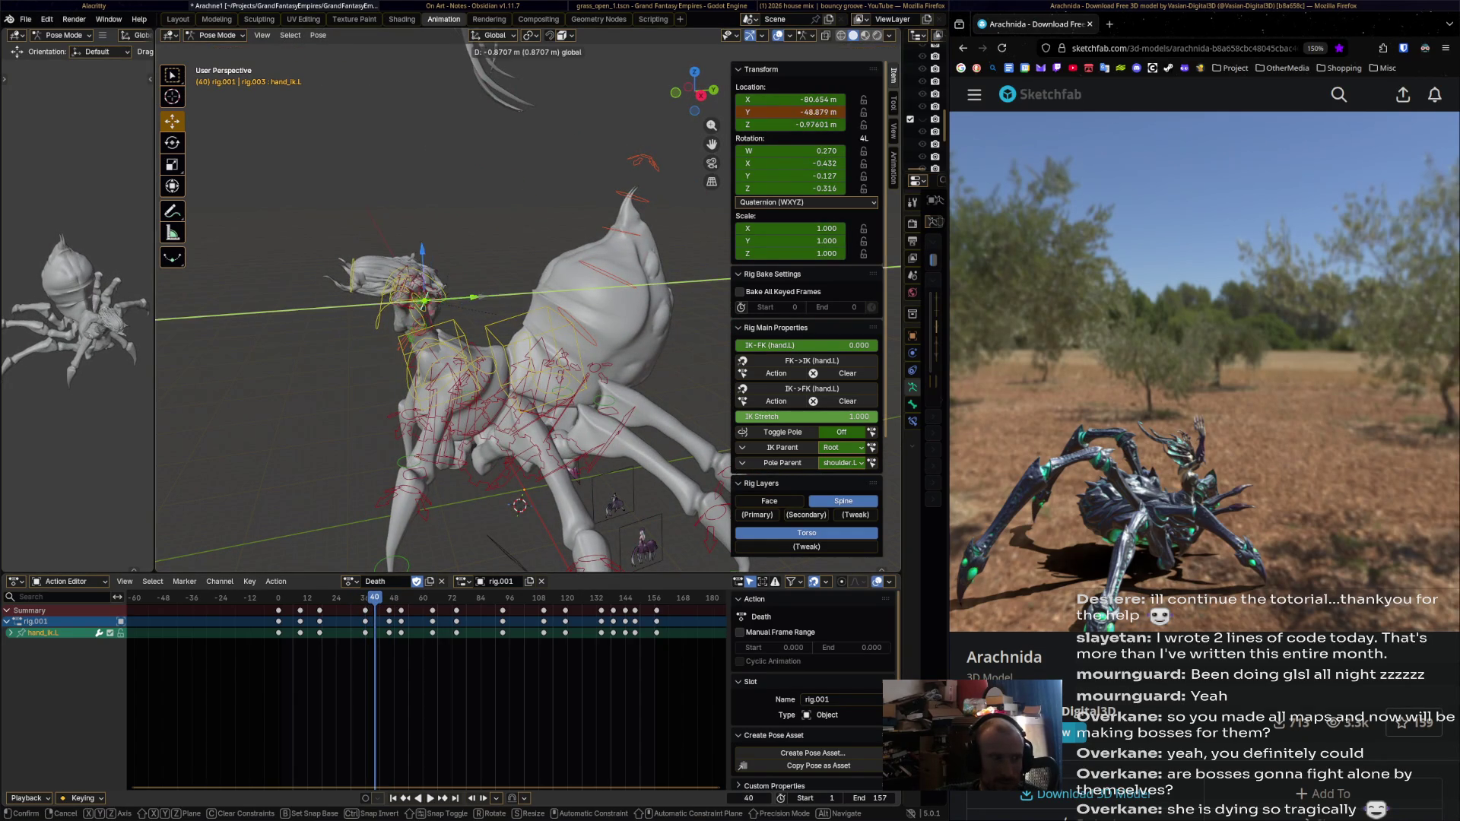
{"action": "key", "text": "Return"}
{"action": "key", "text": "i"}
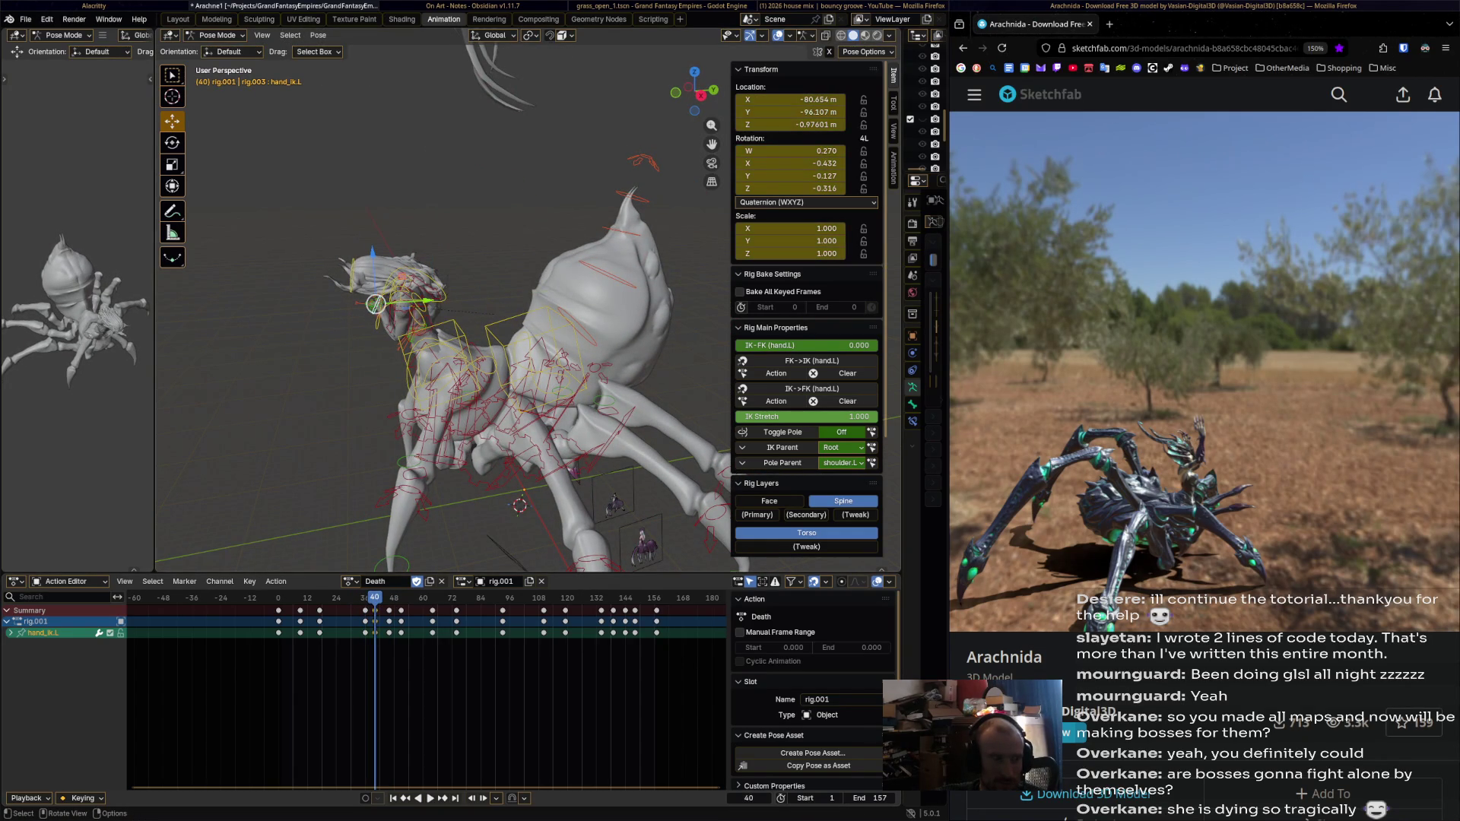
{"action": "key", "text": "space"}
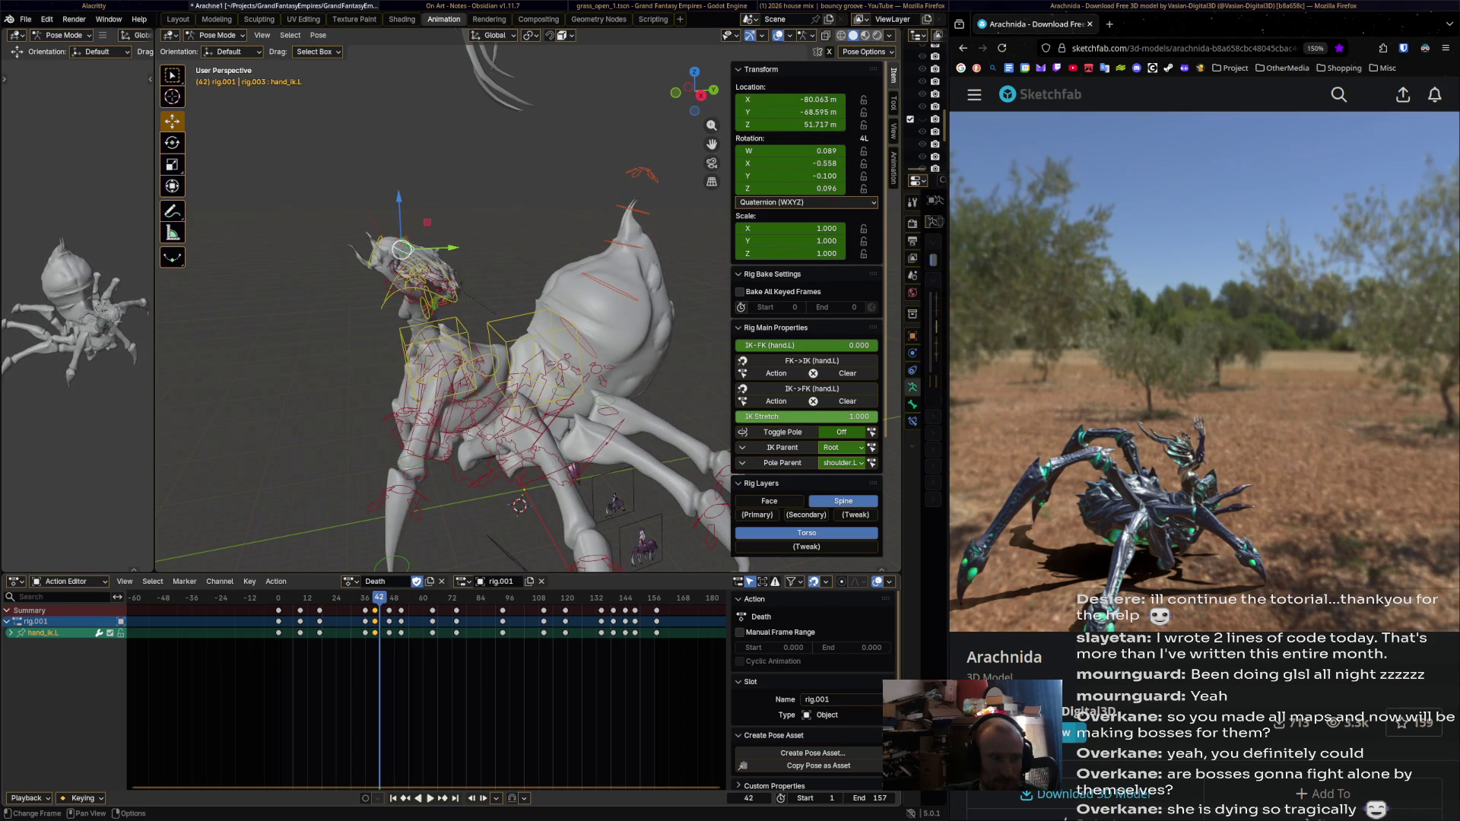
Reposition the left hand IK control and key it at frame 43.
{"action": "key", "text": "space"}
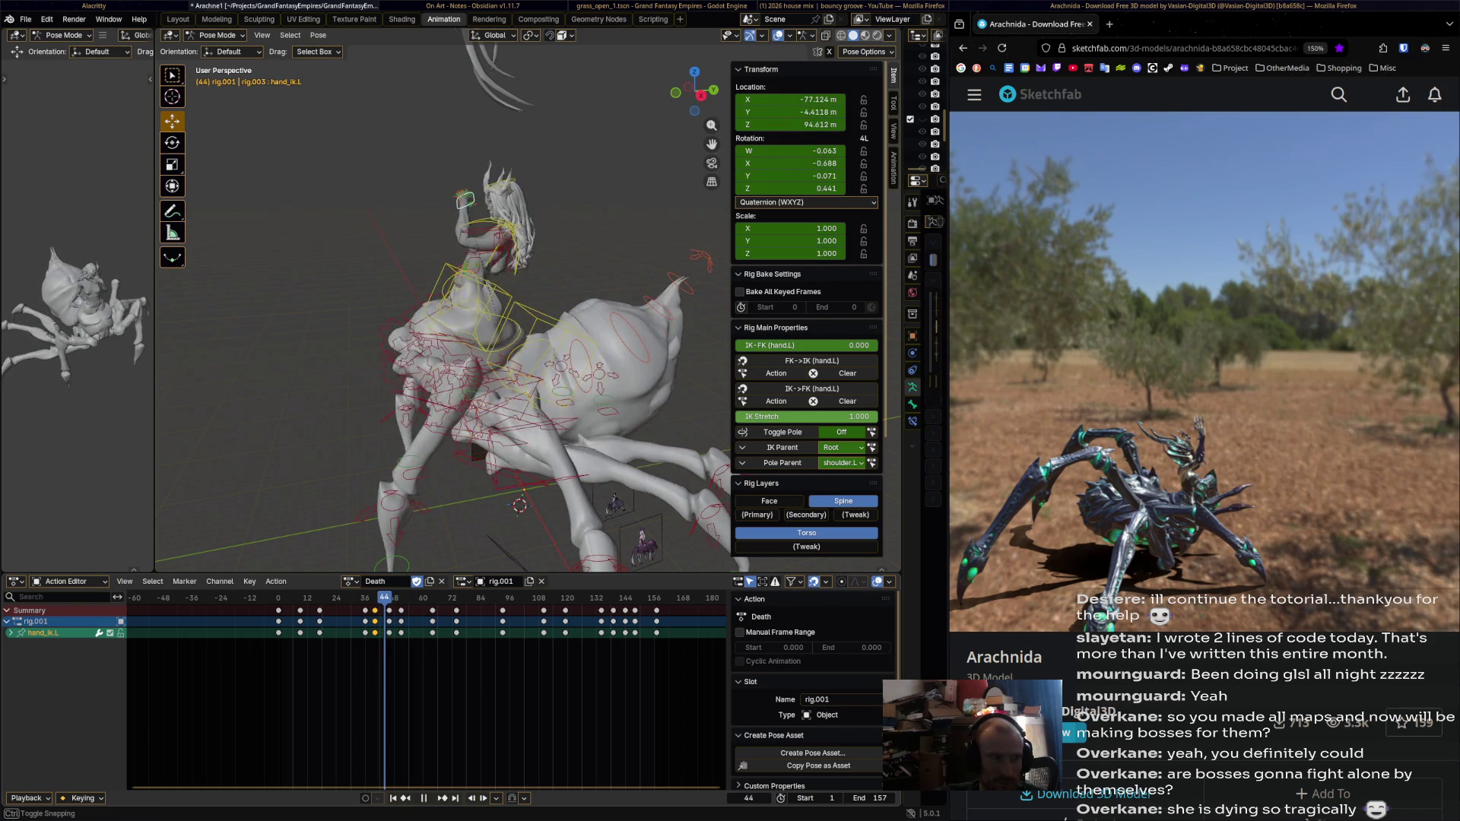
{"action": "left_click_drag", "start_coordinate": [430, 222], "coordinate": [405, 250]}
{"action": "key", "text": "i"}
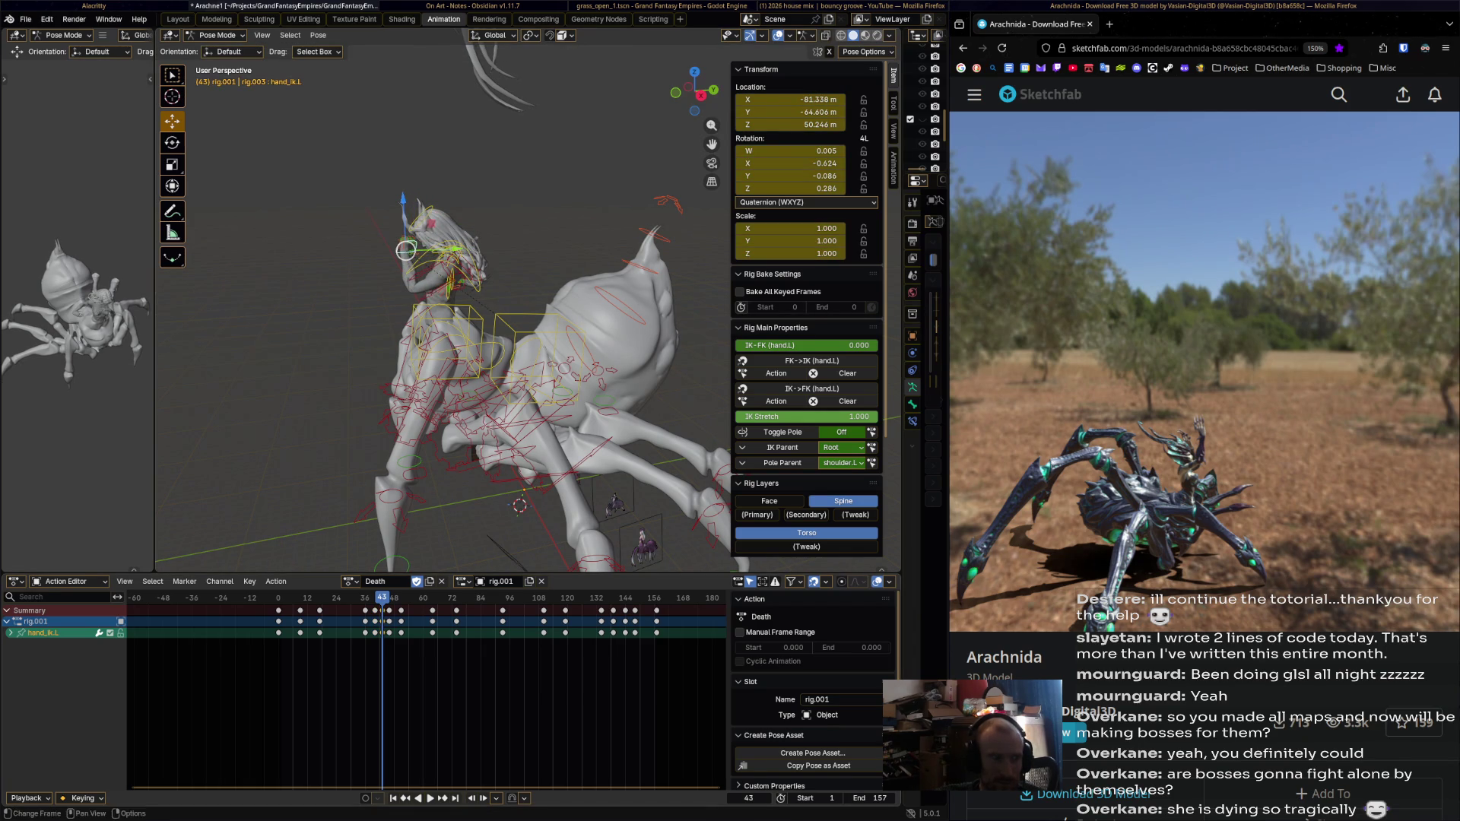
{"action": "key", "text": "space"}
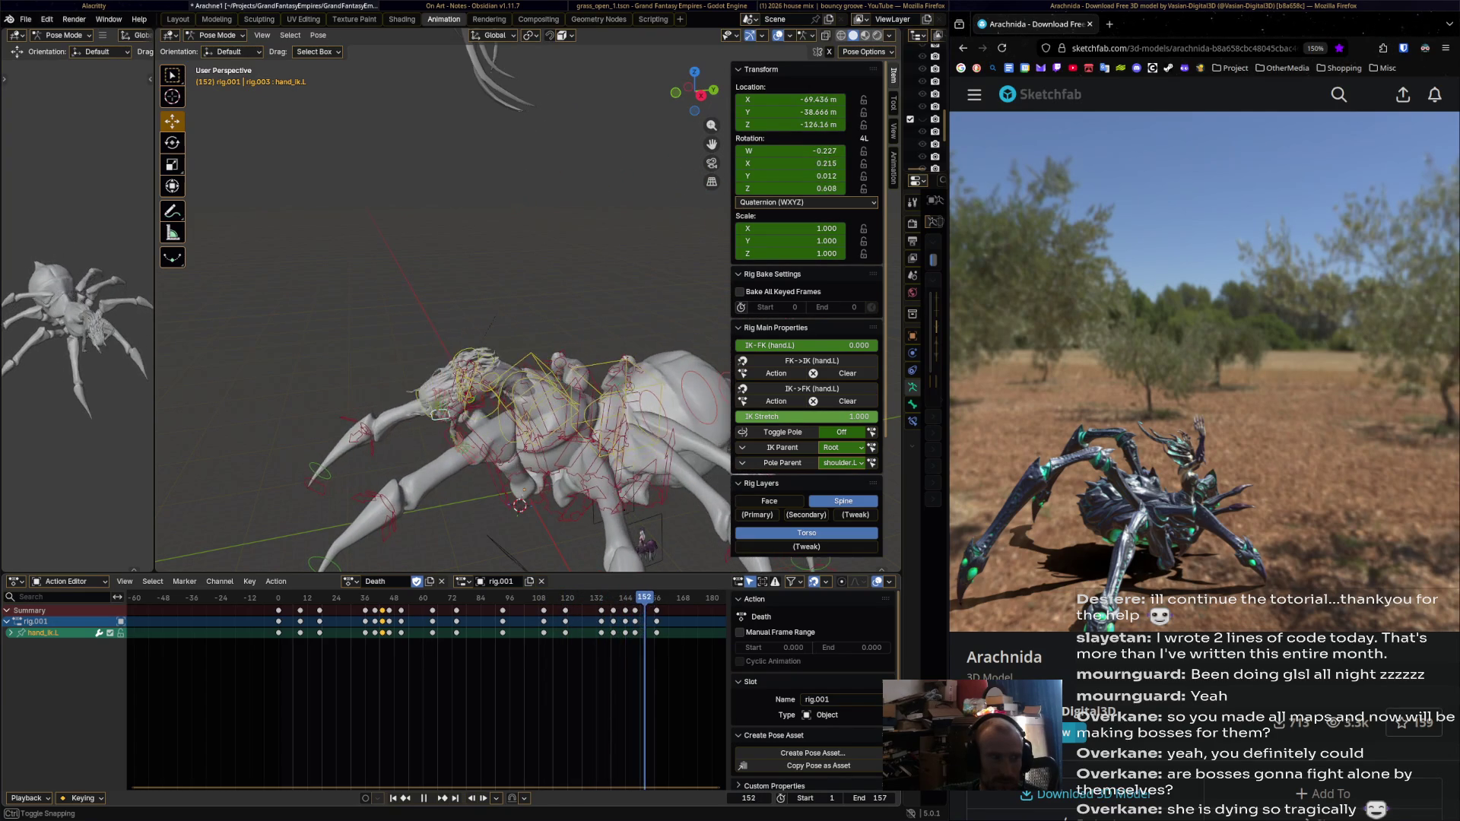
At frame 152, move hand_ik.L along X, rotate it slightly, and key it.
{"action": "key", "text": "space"}
{"action": "mouse_move", "coordinate": [456, 342]}
{"action": "middle_mouse_down"}
{"action": "mouse_move", "coordinate": [517, 327]}
{"action": "mouse_move", "coordinate": [471, 350]}
{"action": "mouse_move", "coordinate": [593, 369]}
{"action": "middle_mouse_up"}
{"action": "key", "text": "g"}
{"action": "key", "text": "x"}
{"action": "left_click", "coordinate": [532, 335]}
{"action": "key", "text": "r"}
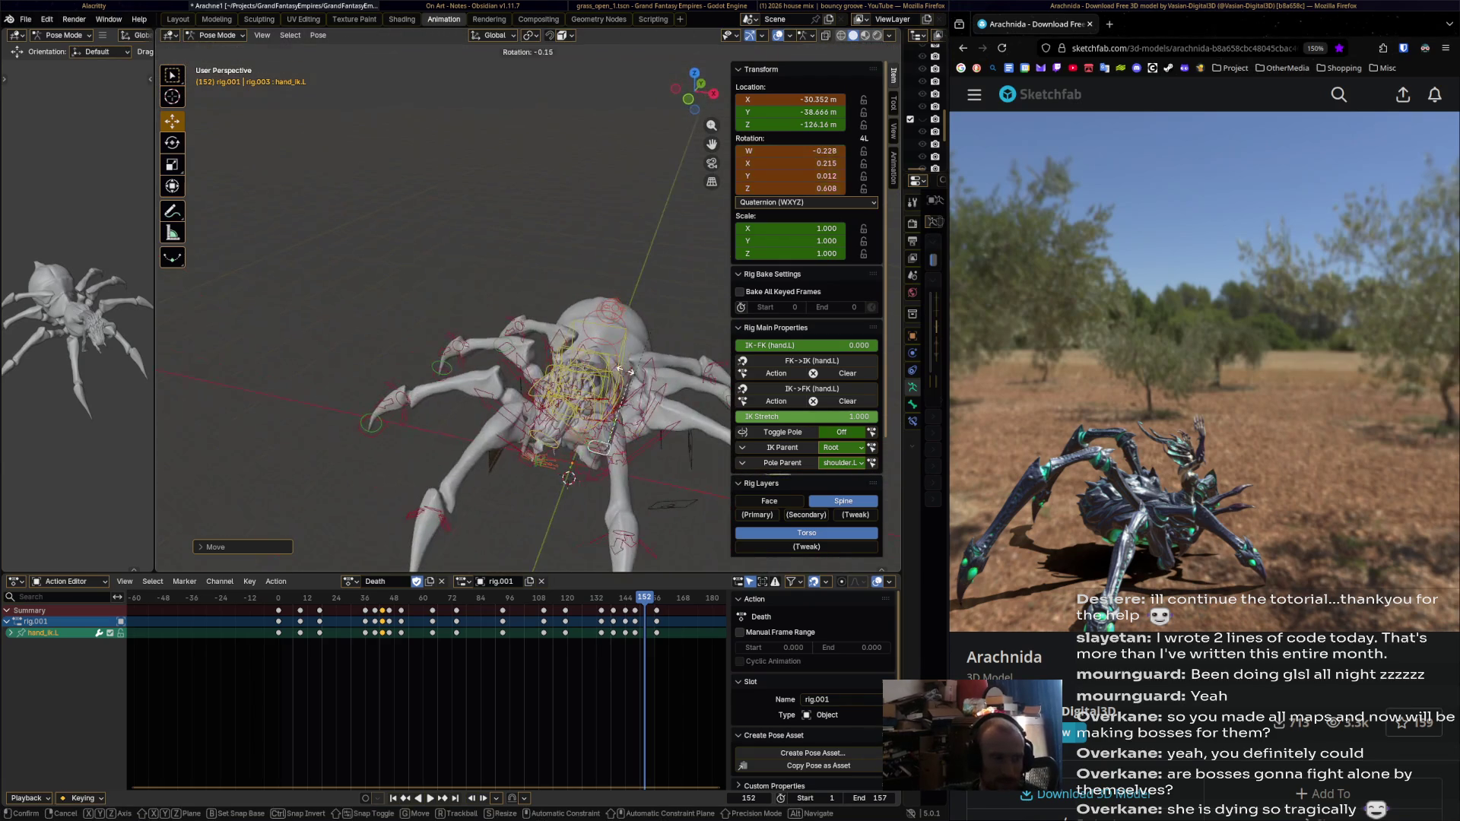
{"action": "left_click", "coordinate": [610, 345]}
{"action": "key", "text": "i"}
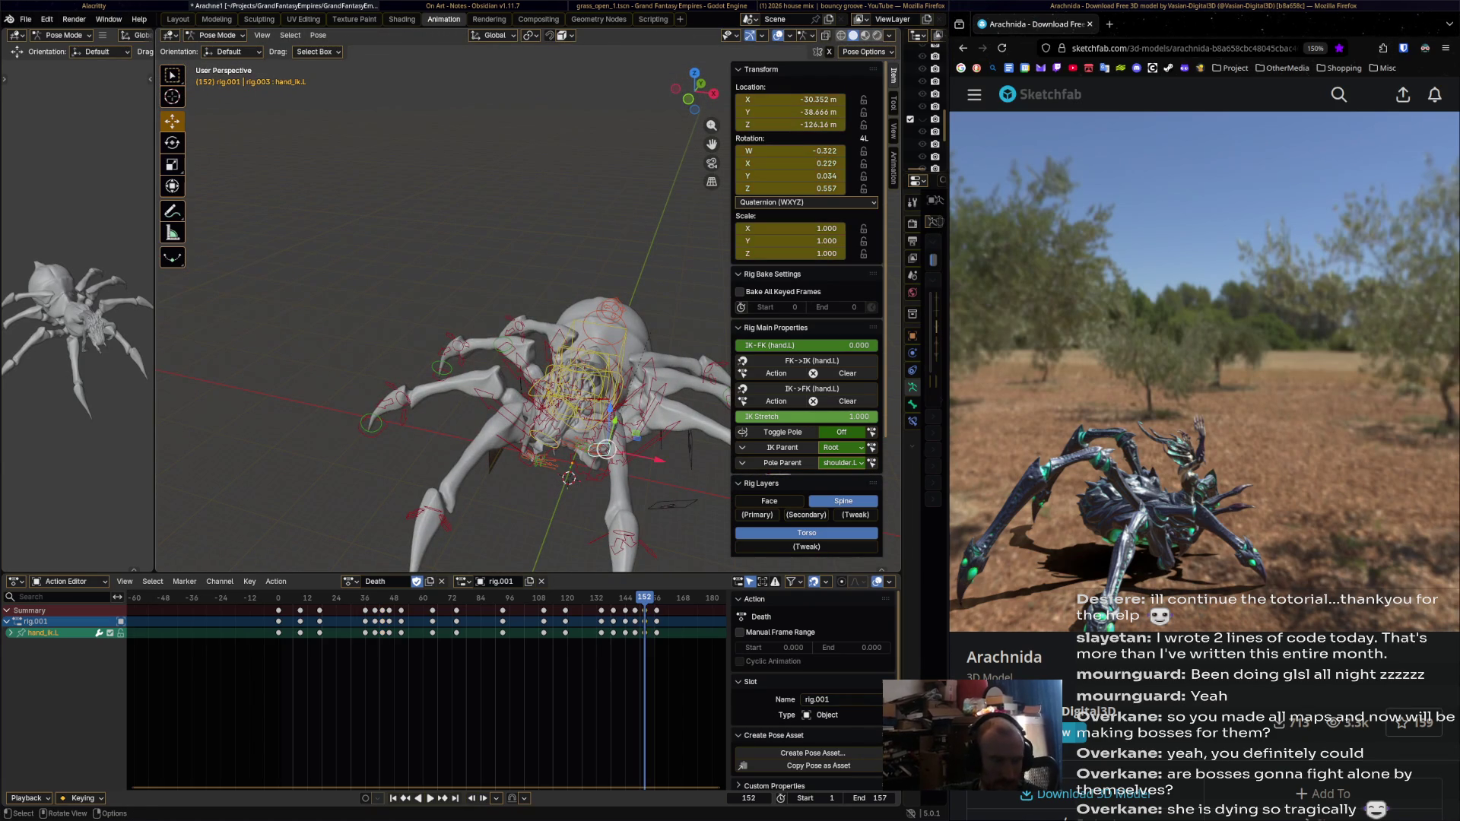
{"action": "key", "text": "shift+ctrl+space"}
{"action": "middle_click_drag", "start_coordinate": [487, 343], "coordinate": [539, 314]}
{"action": "middle_click_drag", "start_coordinate": [569, 235], "coordinate": [577, 248]}
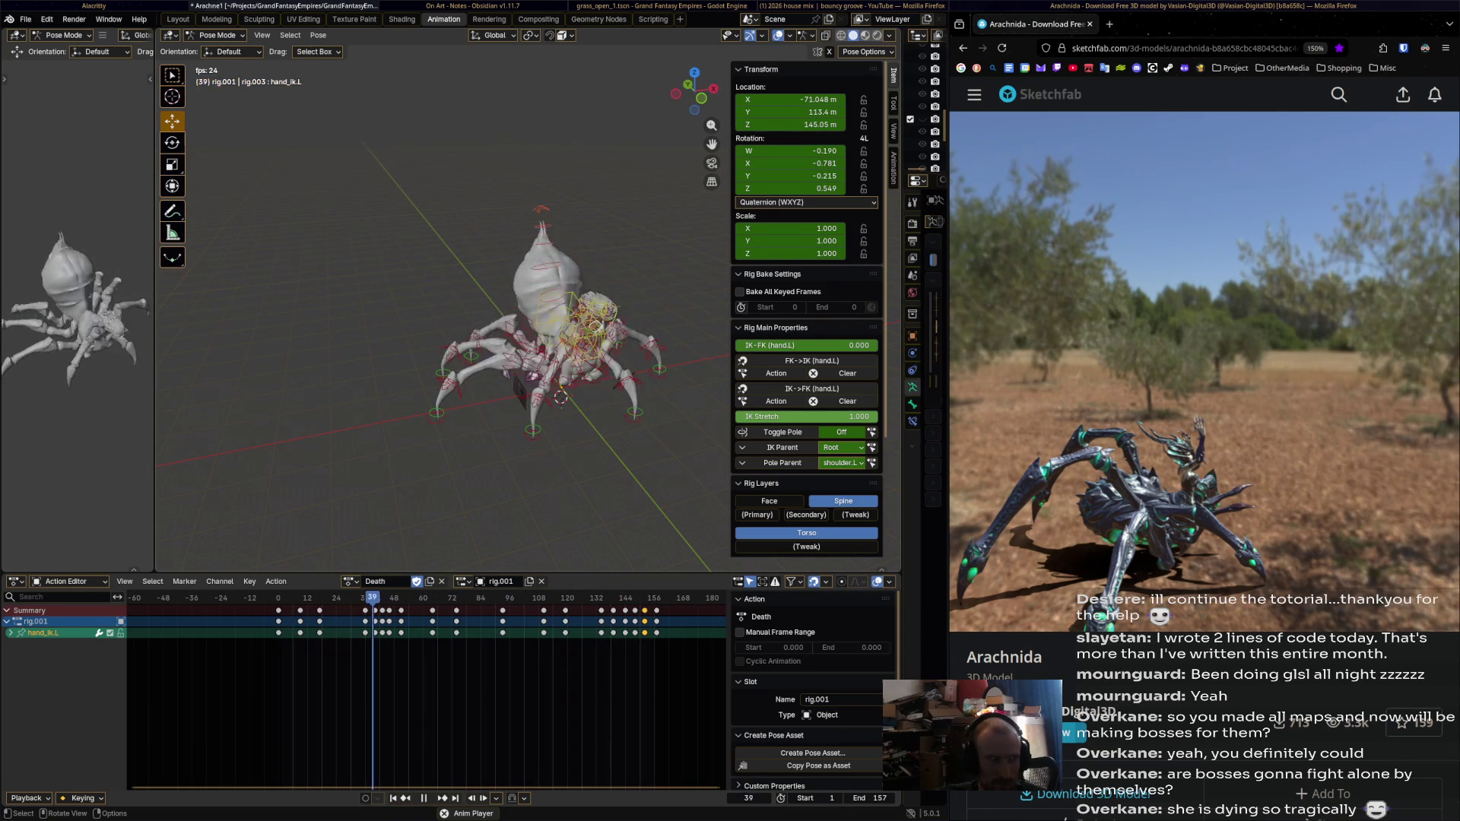
Widen the side preview viewport to the right, adjust its zoom, and replay the Death animation.
{"action": "left_click_drag", "start_coordinate": [154, 304], "coordinate": [635, 304]}
{"action": "scroll", "coordinate": [320, 304], "scroll_direction": "up", "scroll_amount": 5}
{"action": "scroll", "coordinate": [319, 304], "scroll_direction": "down", "scroll_amount": 5}
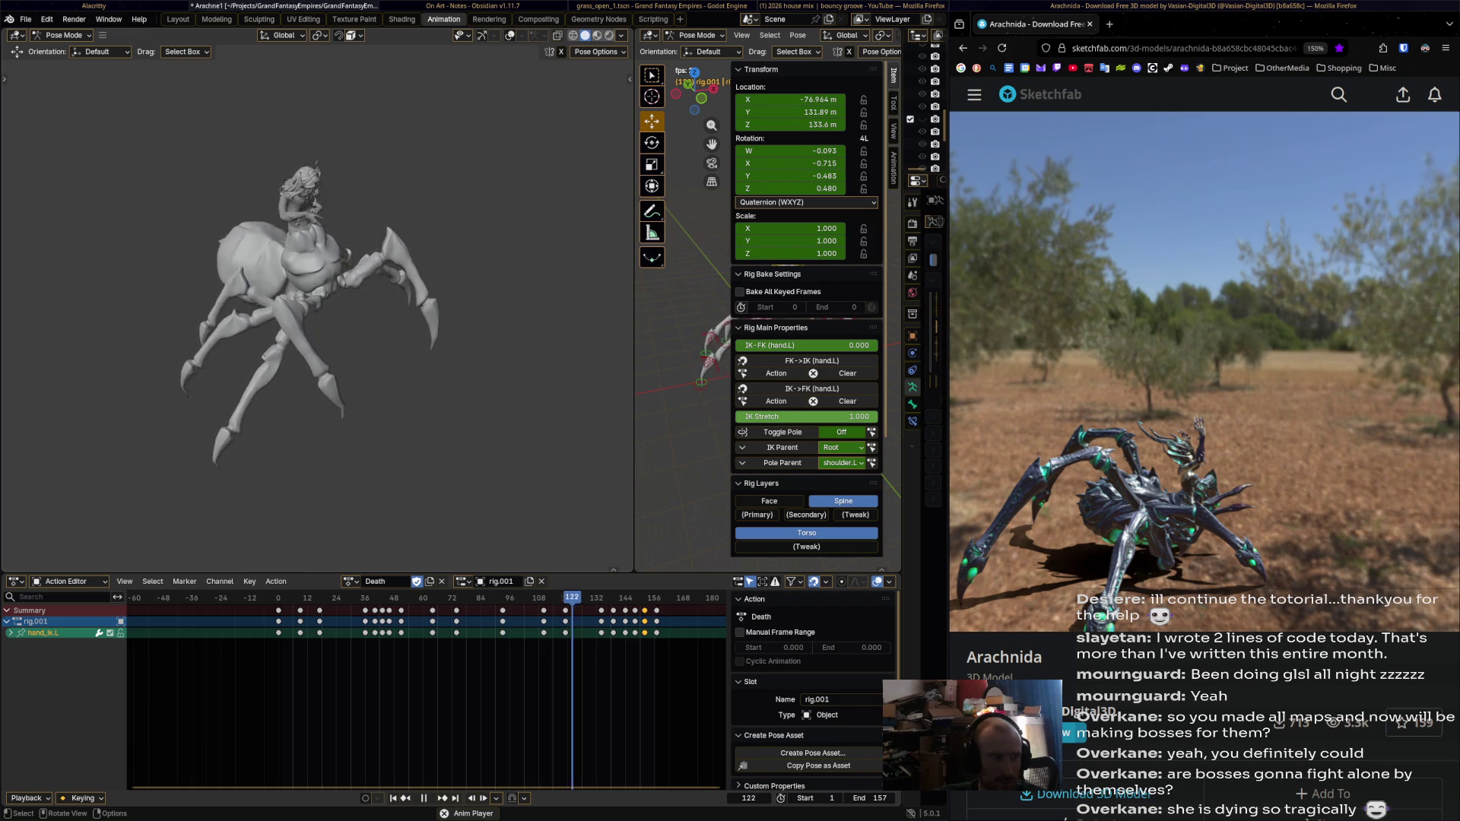
{"action": "key", "text": "space"}
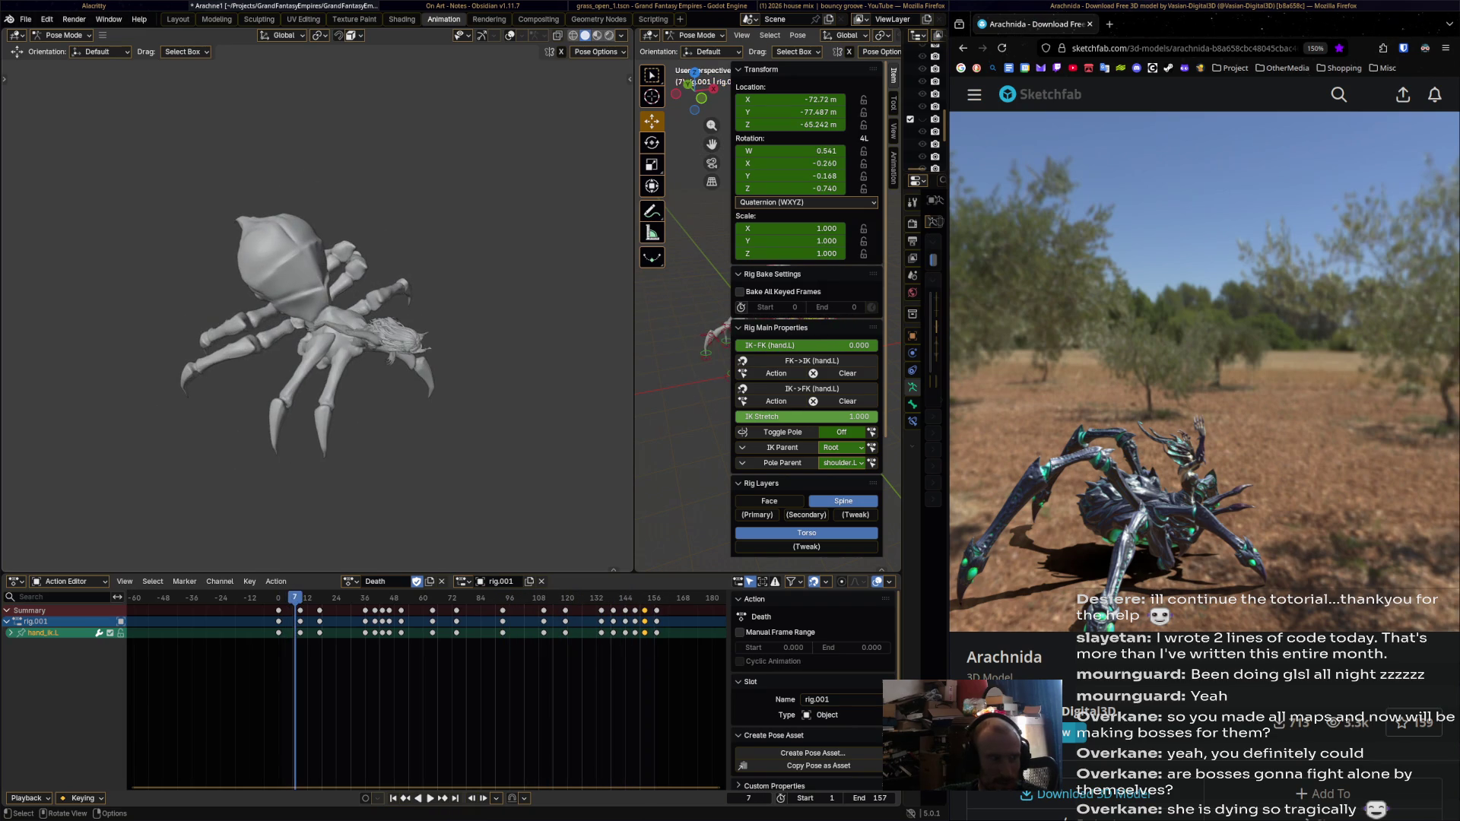
{"action": "key", "text": "space"}
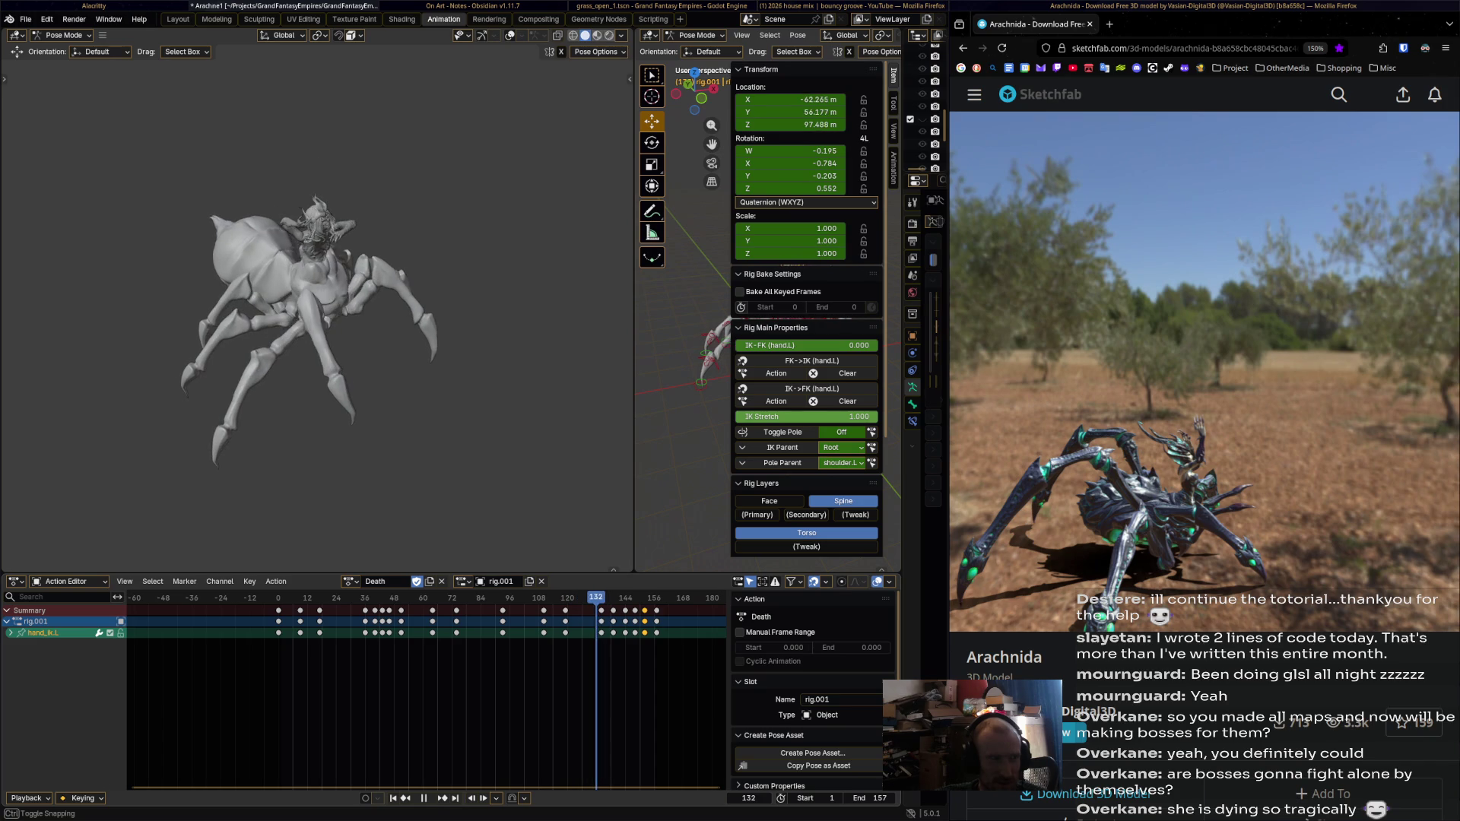
Drag the viewport border back left and play the Death action forward and backward.
{"action": "left_click_drag", "start_coordinate": [635, 304], "coordinate": [142, 305]}
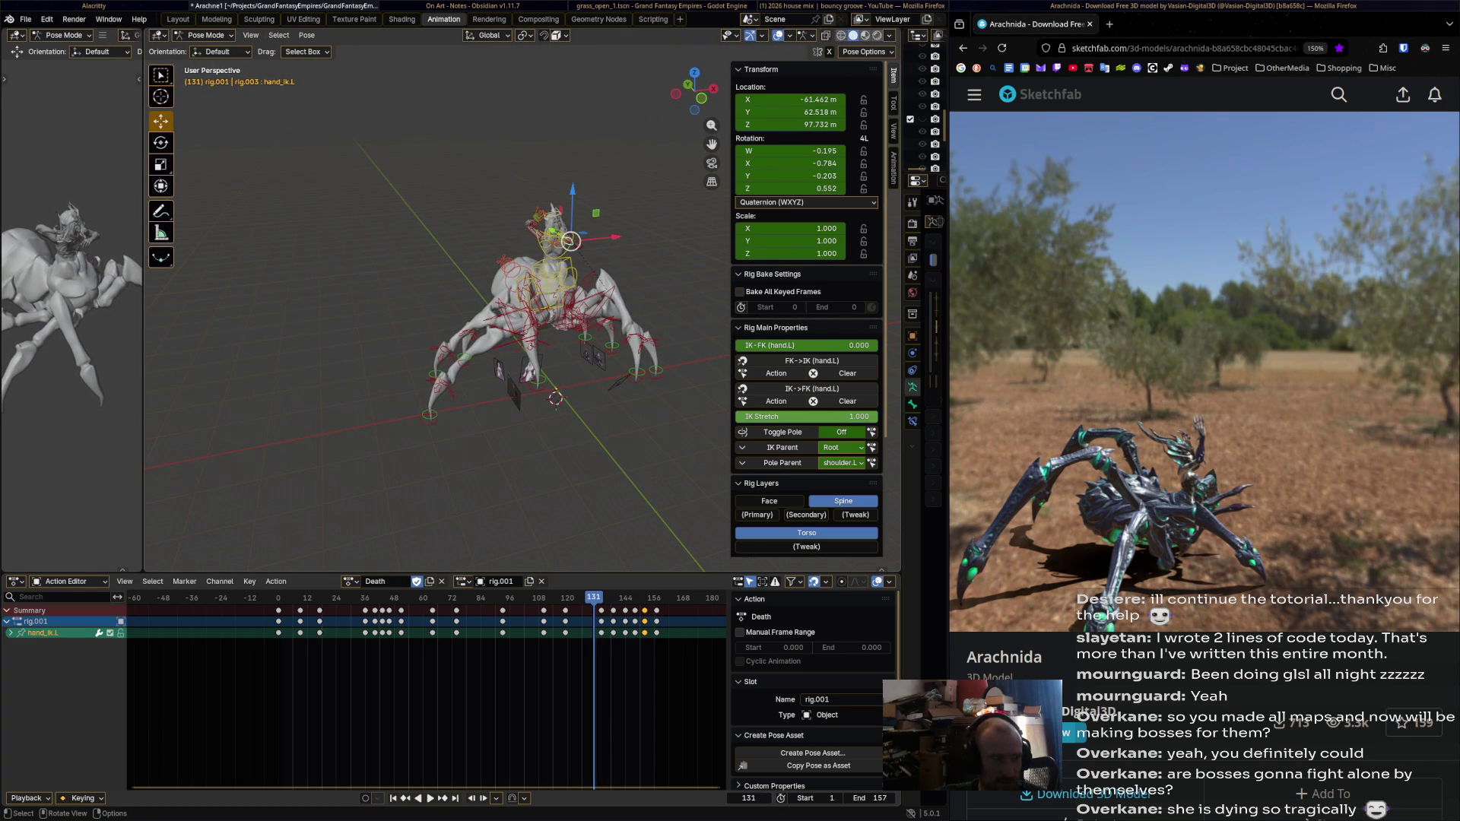
{"action": "key", "text": "space"}
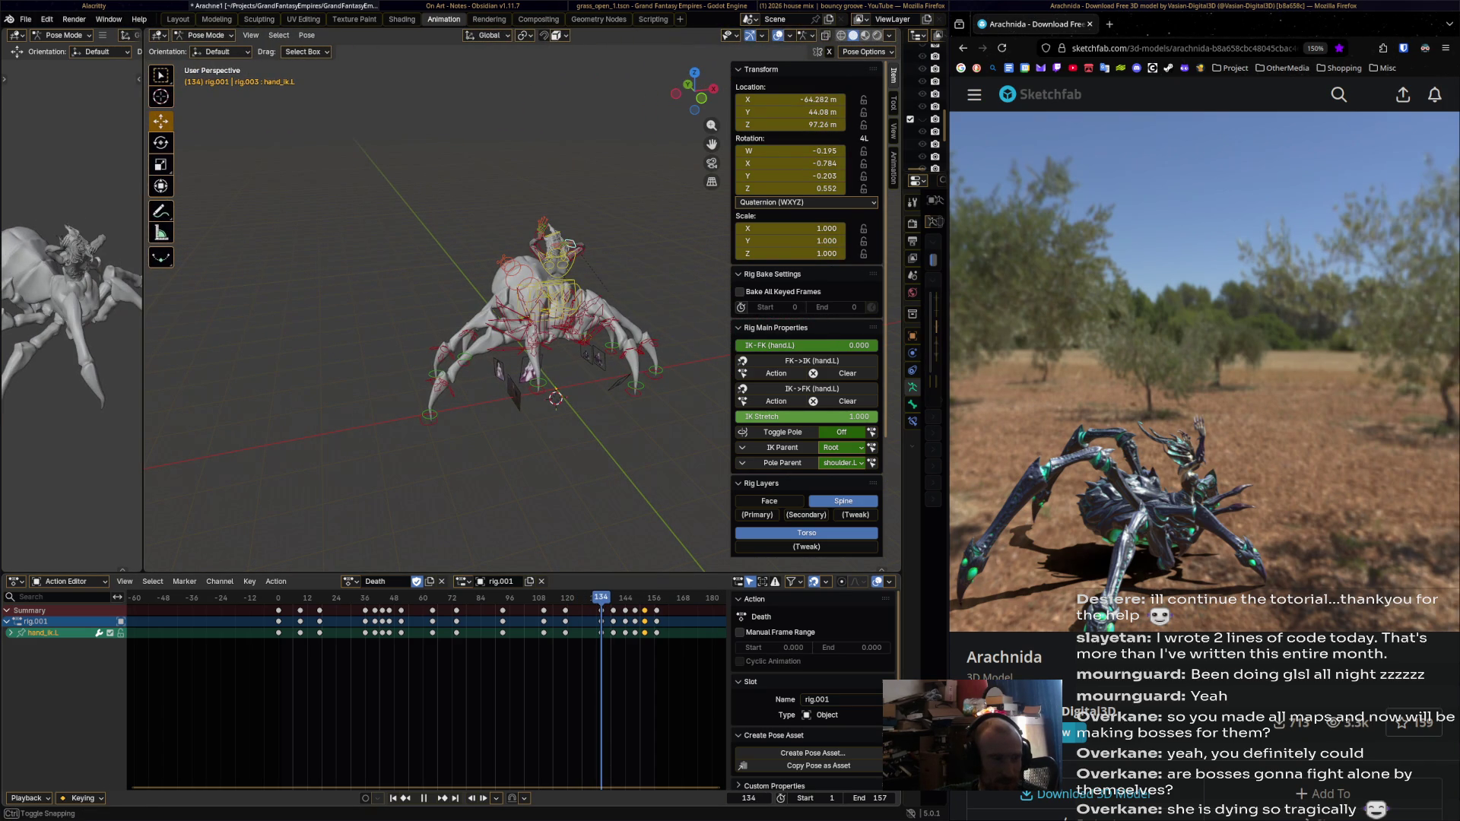
{"action": "key", "text": "shift+ctrl+space"}
At frame 134, lower hand_ik.L vertically to Z 45.665.
{"action": "key", "text": "space"}
{"action": "middle_click_drag", "start_coordinate": [570, 244], "coordinate": [574, 213]}
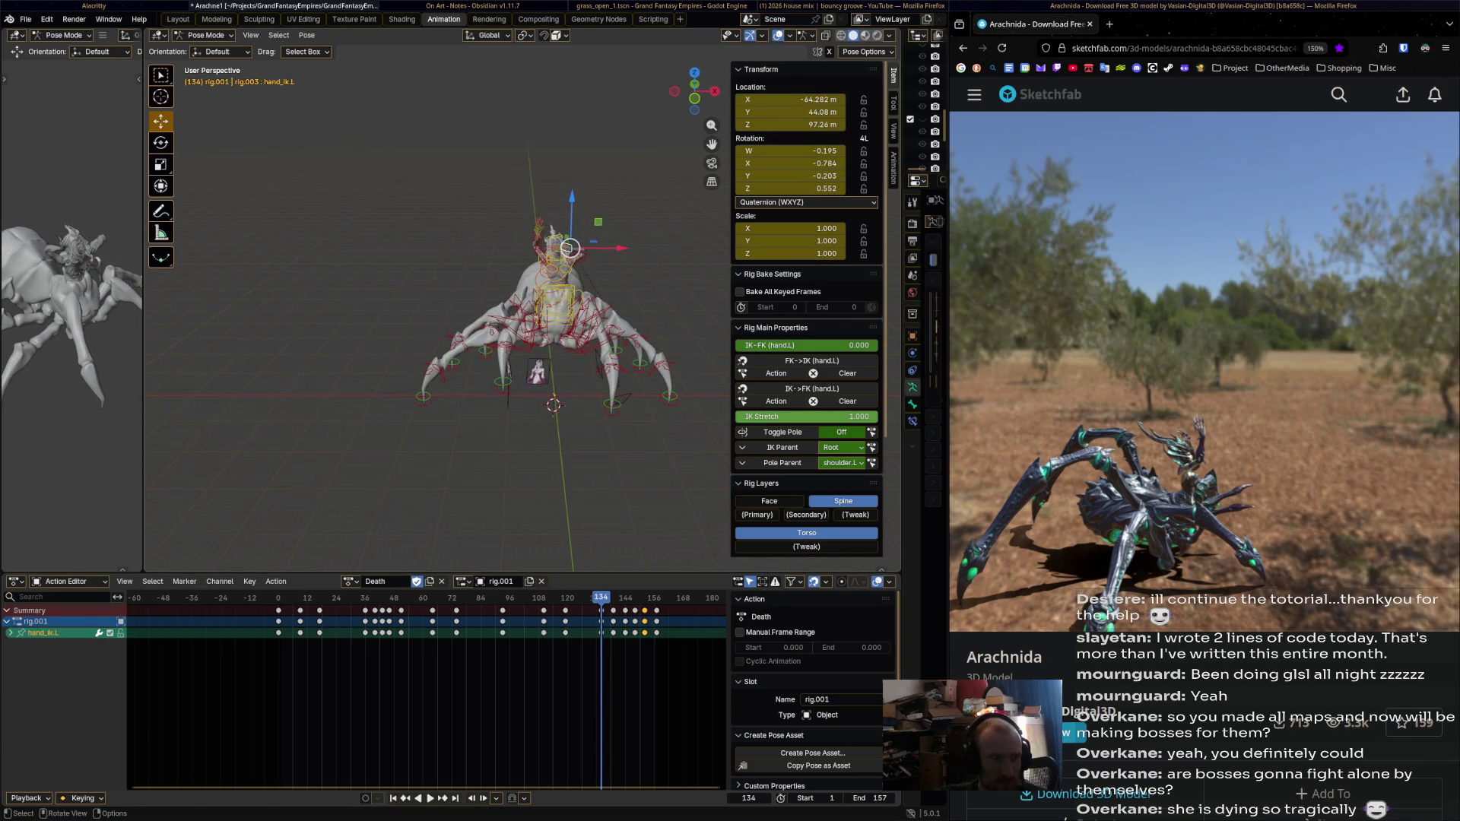
{"action": "key", "text": "g"}
{"action": "key", "text": "z"}
{"action": "left_click", "coordinate": [567, 271]}
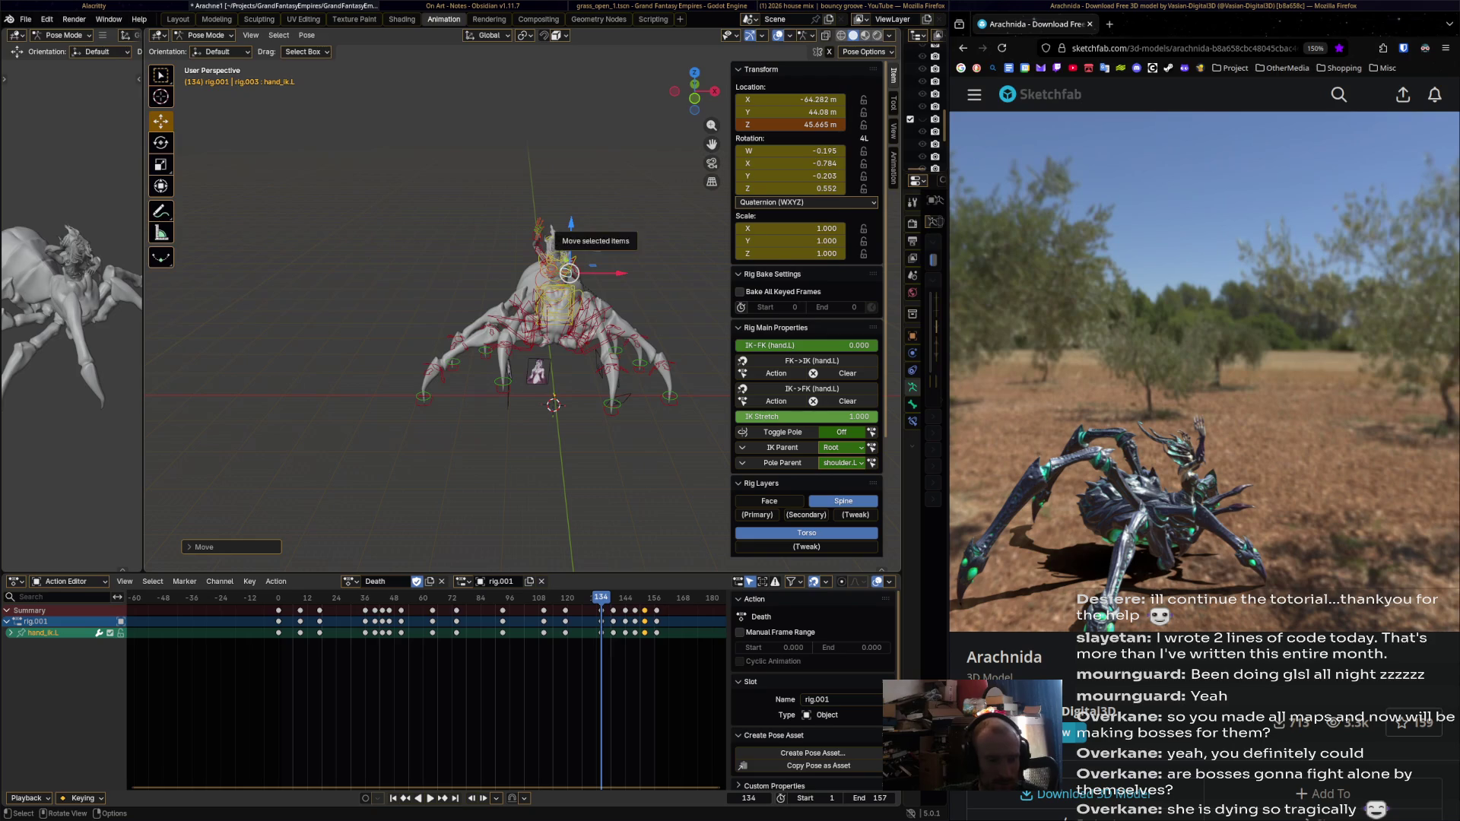
Select hand_ik.R and review its motion, playing to frame 139 and backward while orbiting and zooming.
{"action": "left_click", "coordinate": [541, 236]}
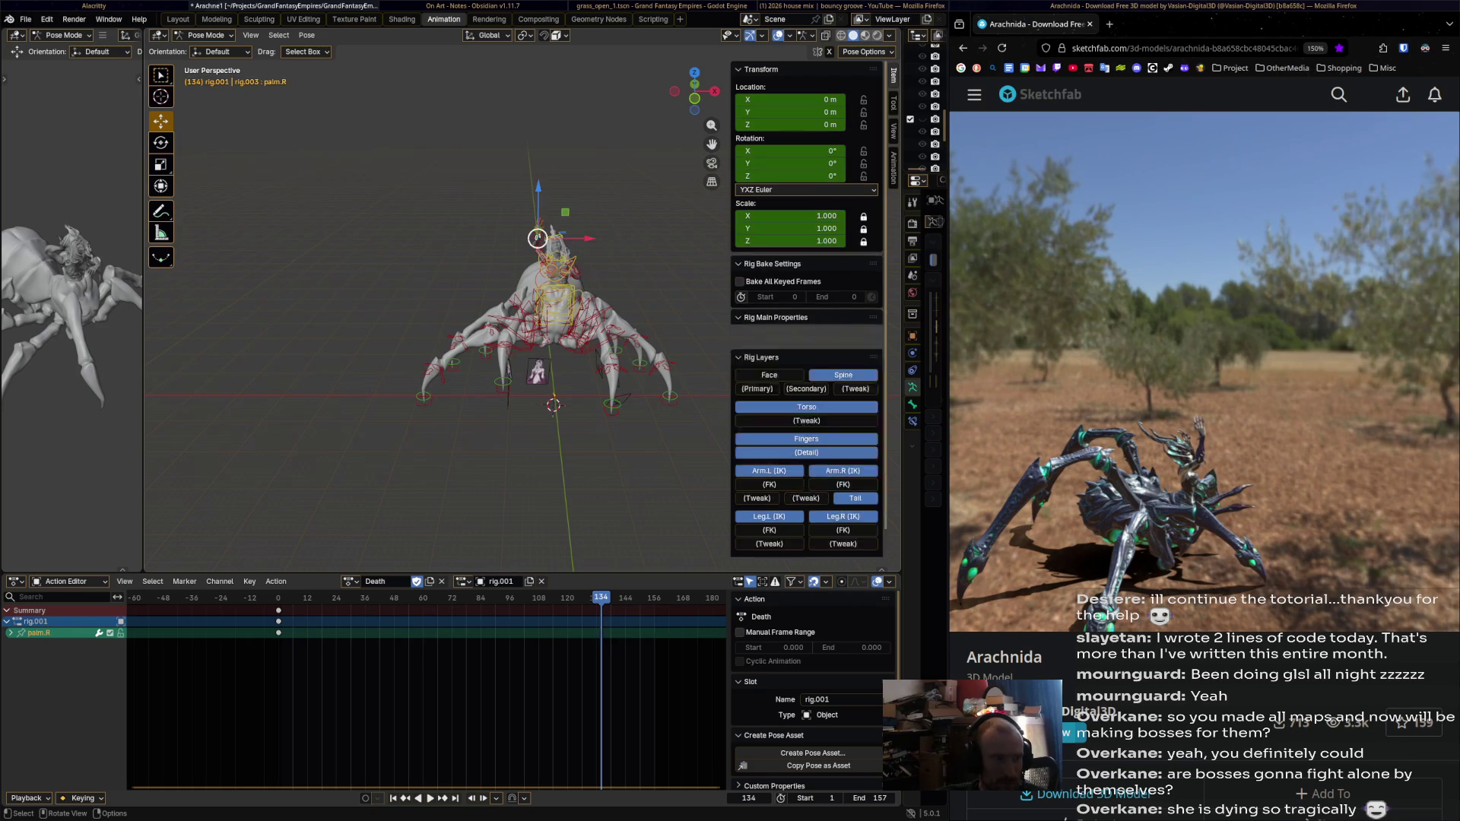
{"action": "left_click", "coordinate": [539, 237]}
{"action": "left_click", "coordinate": [537, 239]}
{"action": "key", "text": "space"}
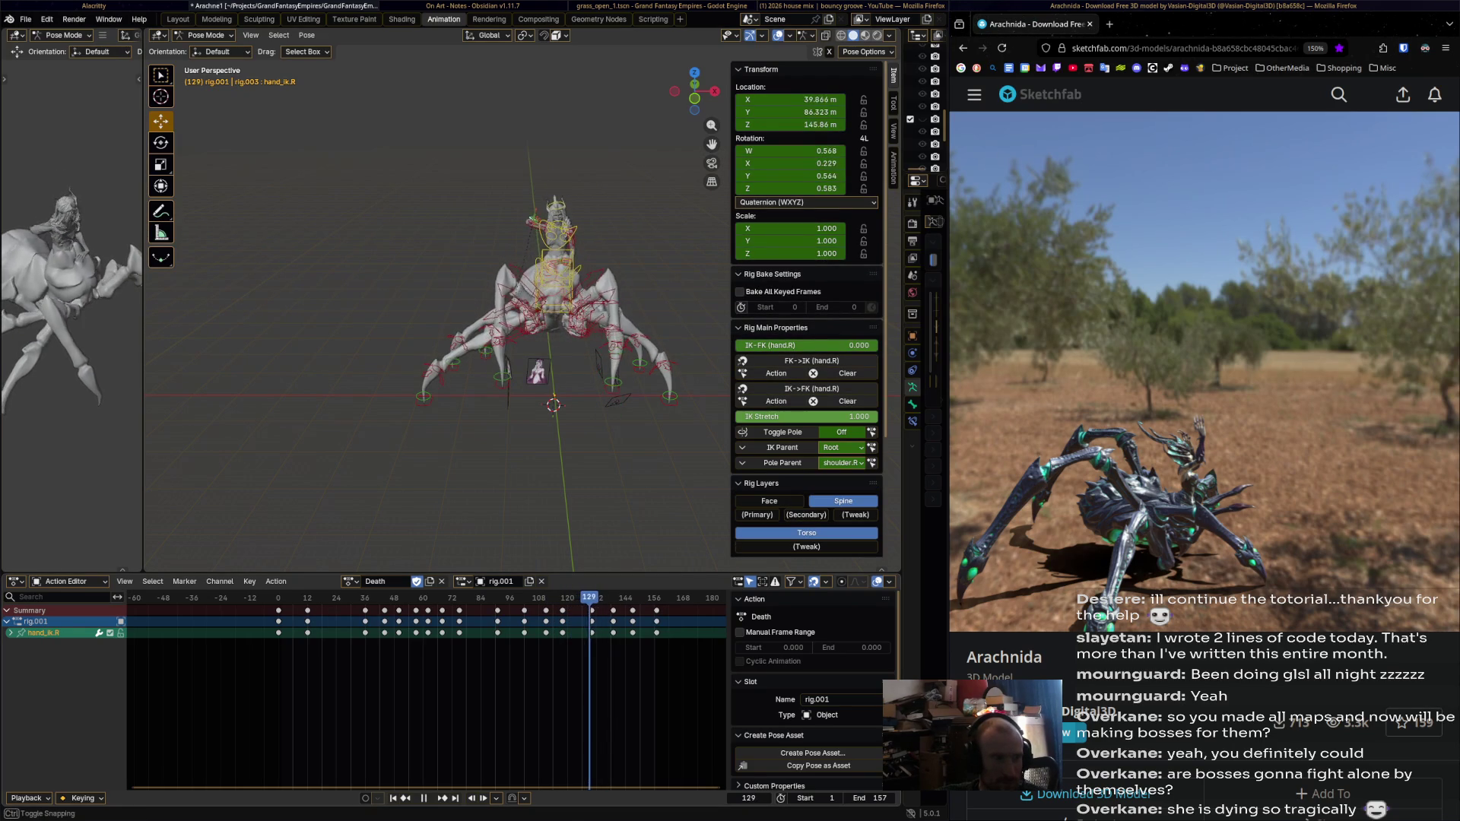
{"action": "key", "text": "space"}
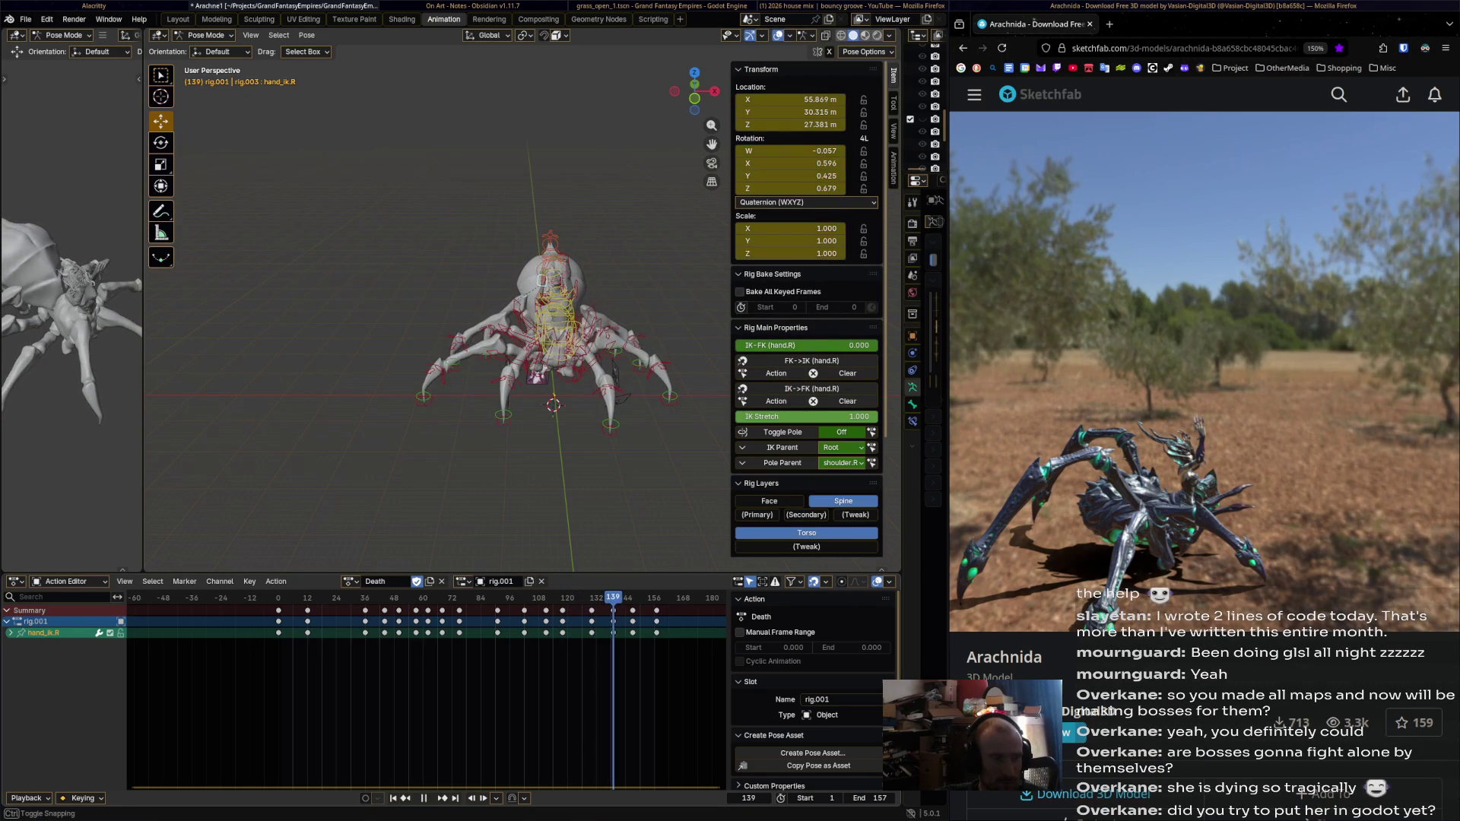
{"action": "mouse_move", "coordinate": [542, 270]}
{"action": "middle_mouse_down"}
{"action": "mouse_move", "coordinate": [593, 273]}
{"action": "mouse_move", "coordinate": [511, 271]}
{"action": "mouse_move", "coordinate": [505, 289]}
{"action": "middle_mouse_up"}
{"action": "scroll", "coordinate": [523, 297], "scroll_direction": "up", "scroll_amount": 3}
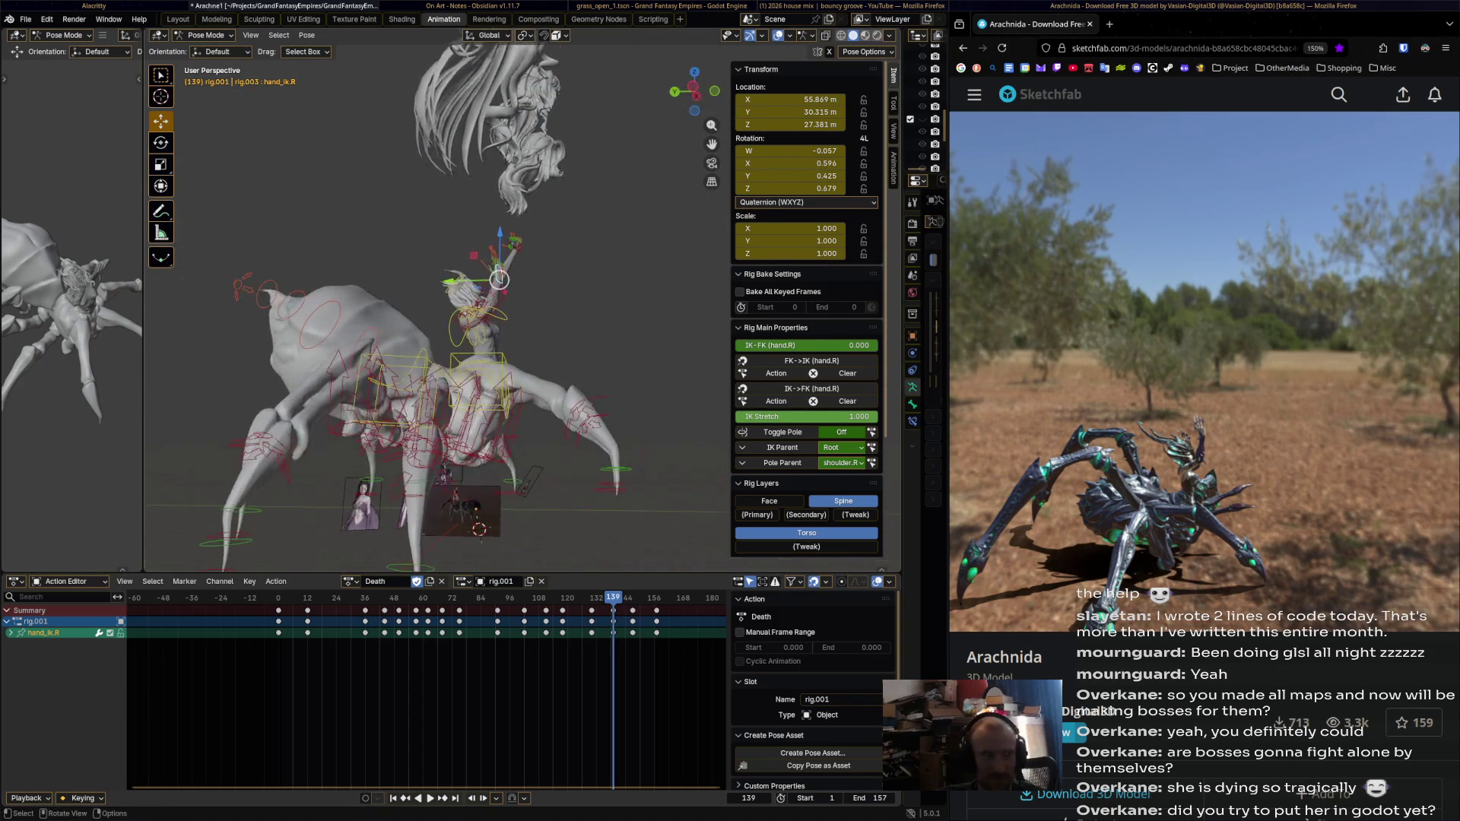
{"action": "scroll", "coordinate": [489, 271], "scroll_direction": "up", "scroll_amount": 3}
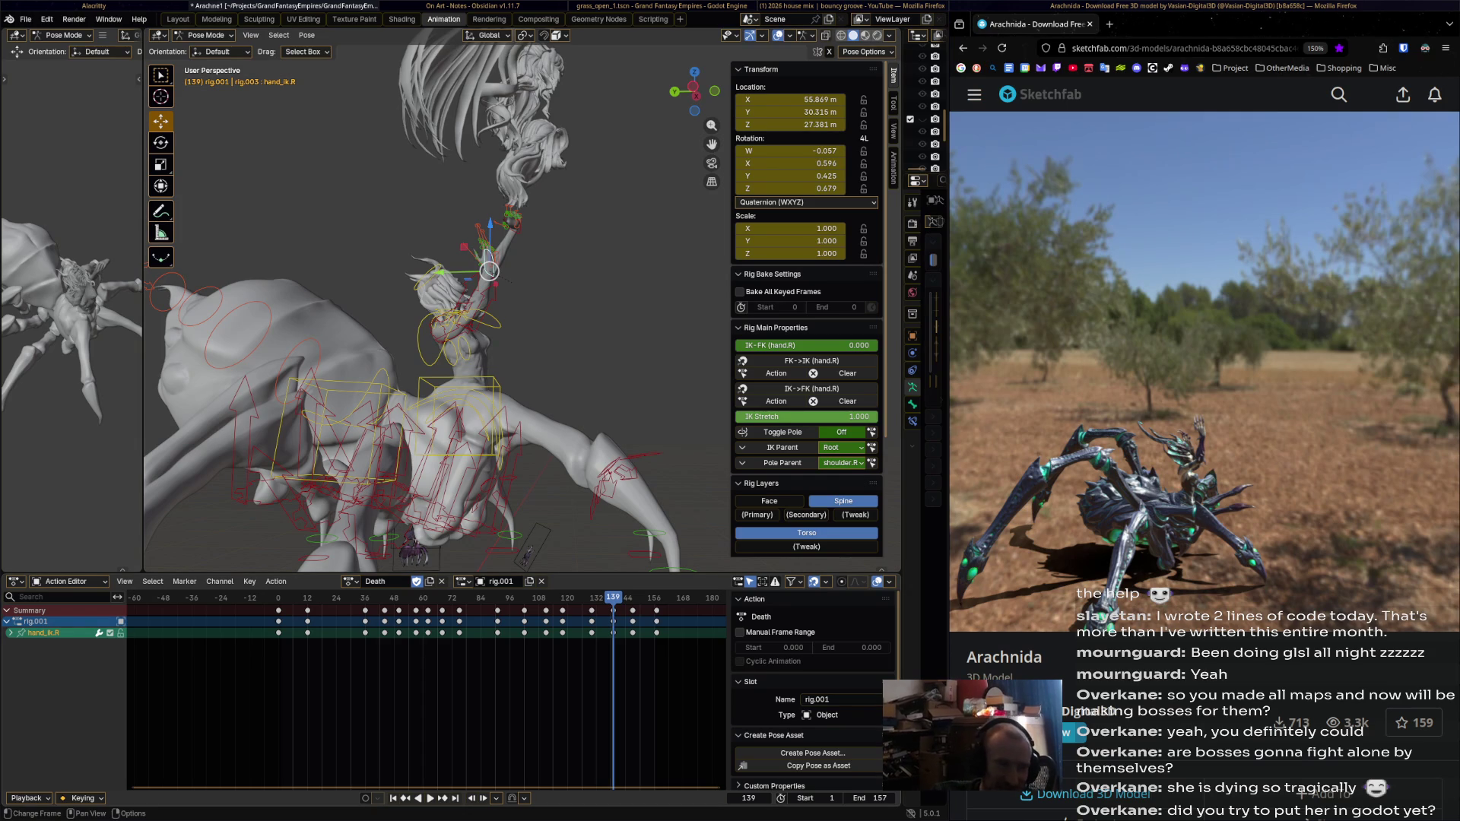
{"action": "key", "text": "shift+ctrl+space"}
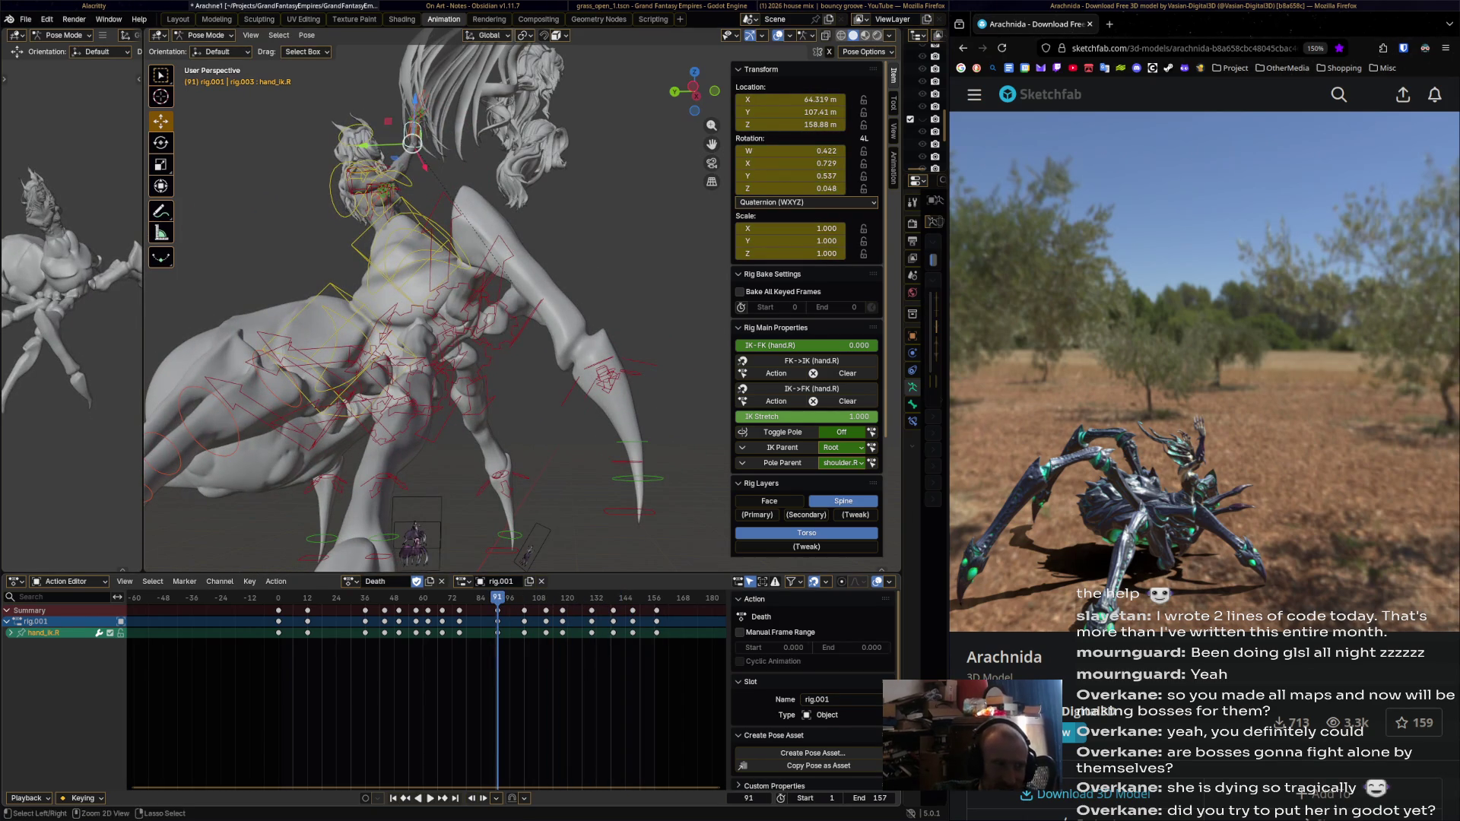
{"action": "key", "text": "ctrl+s"}
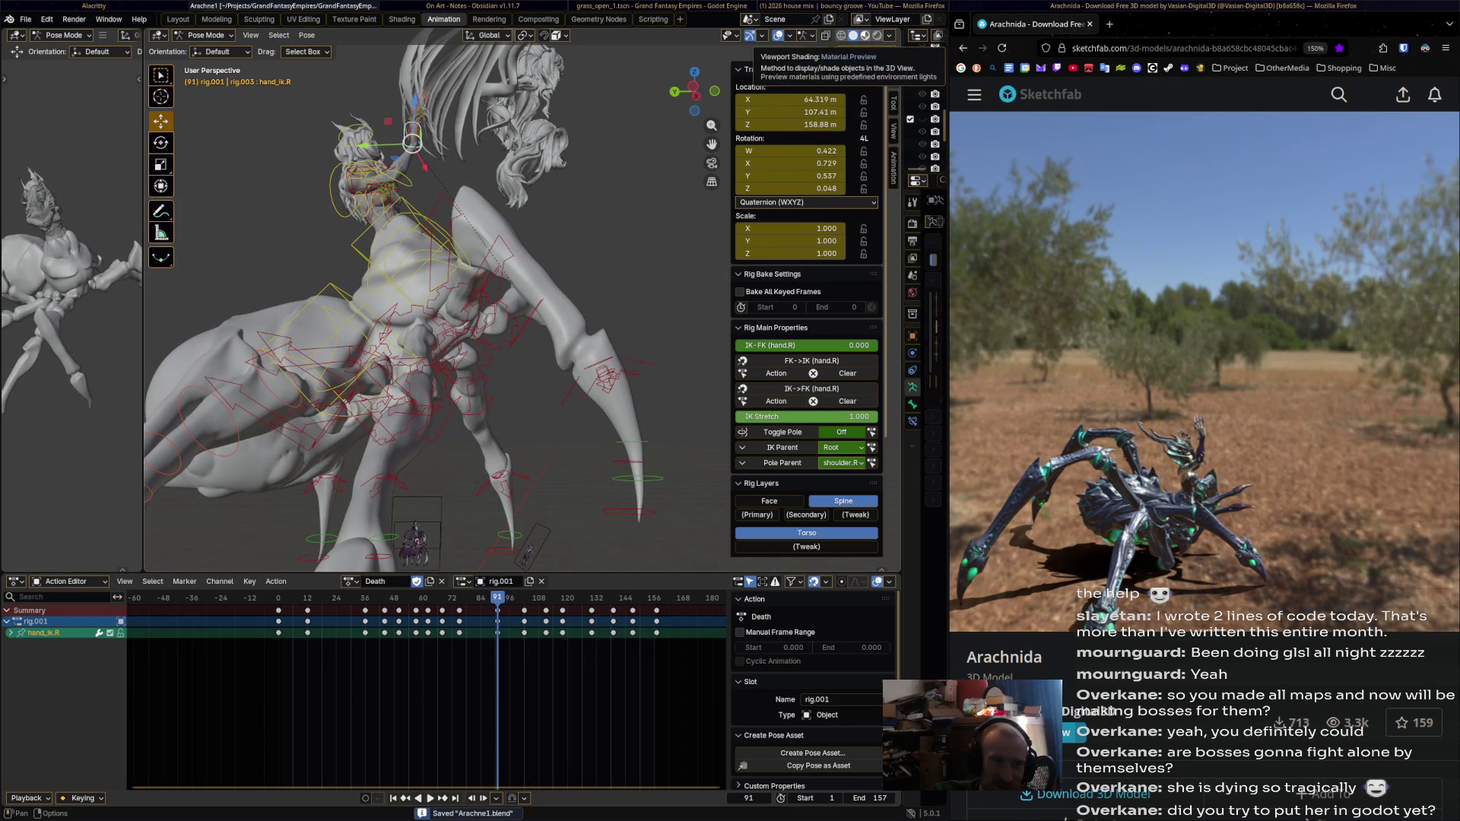
{"action": "key", "text": "z"}
{"action": "middle_click_drag", "start_coordinate": [456, 304], "coordinate": [526, 346], "text": "shift"}
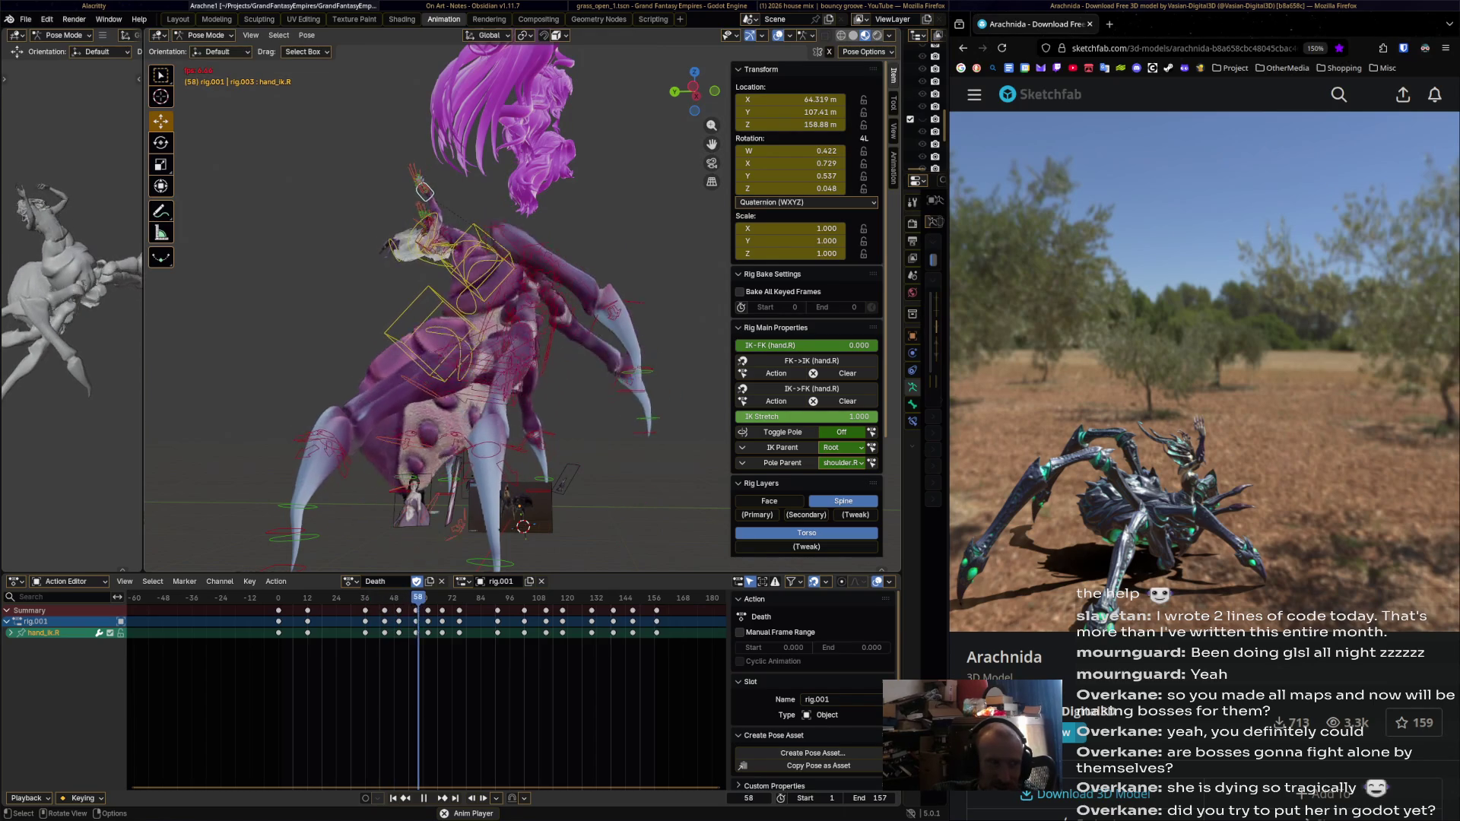
{"action": "key", "text": "space"}
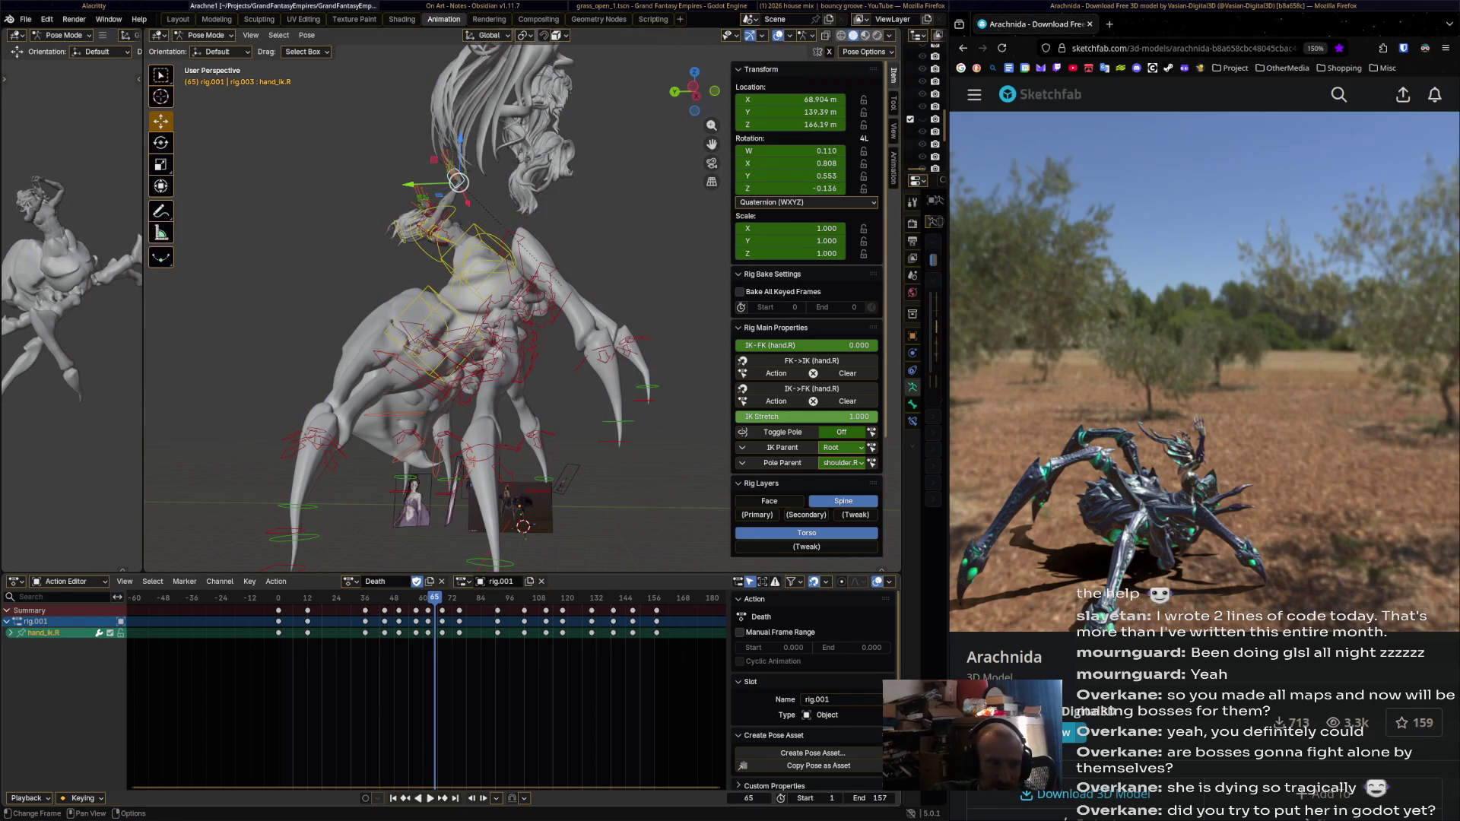
{"action": "key", "text": "shift+ctrl+space"}
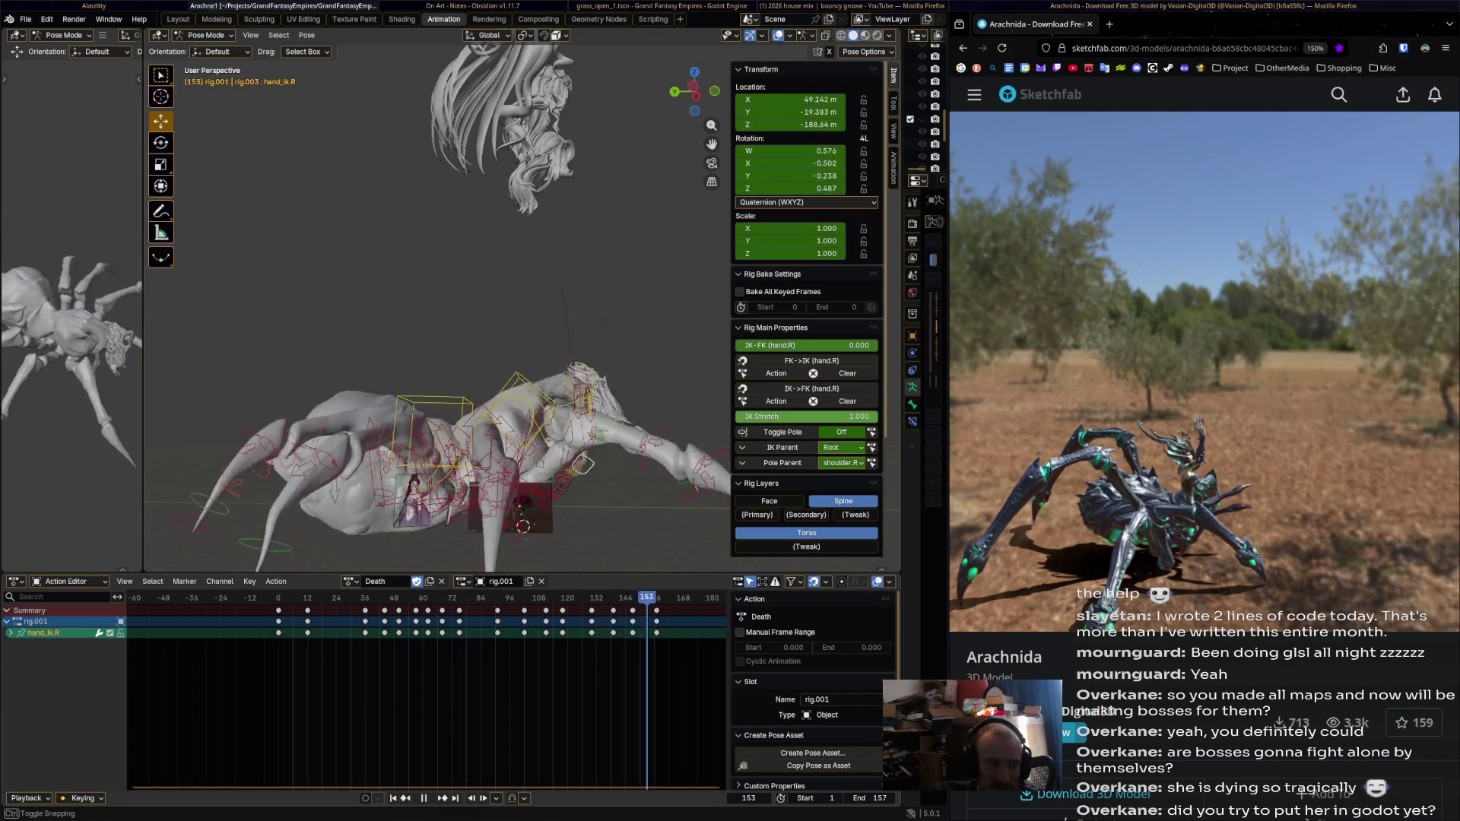
{"action": "key", "text": "space"}
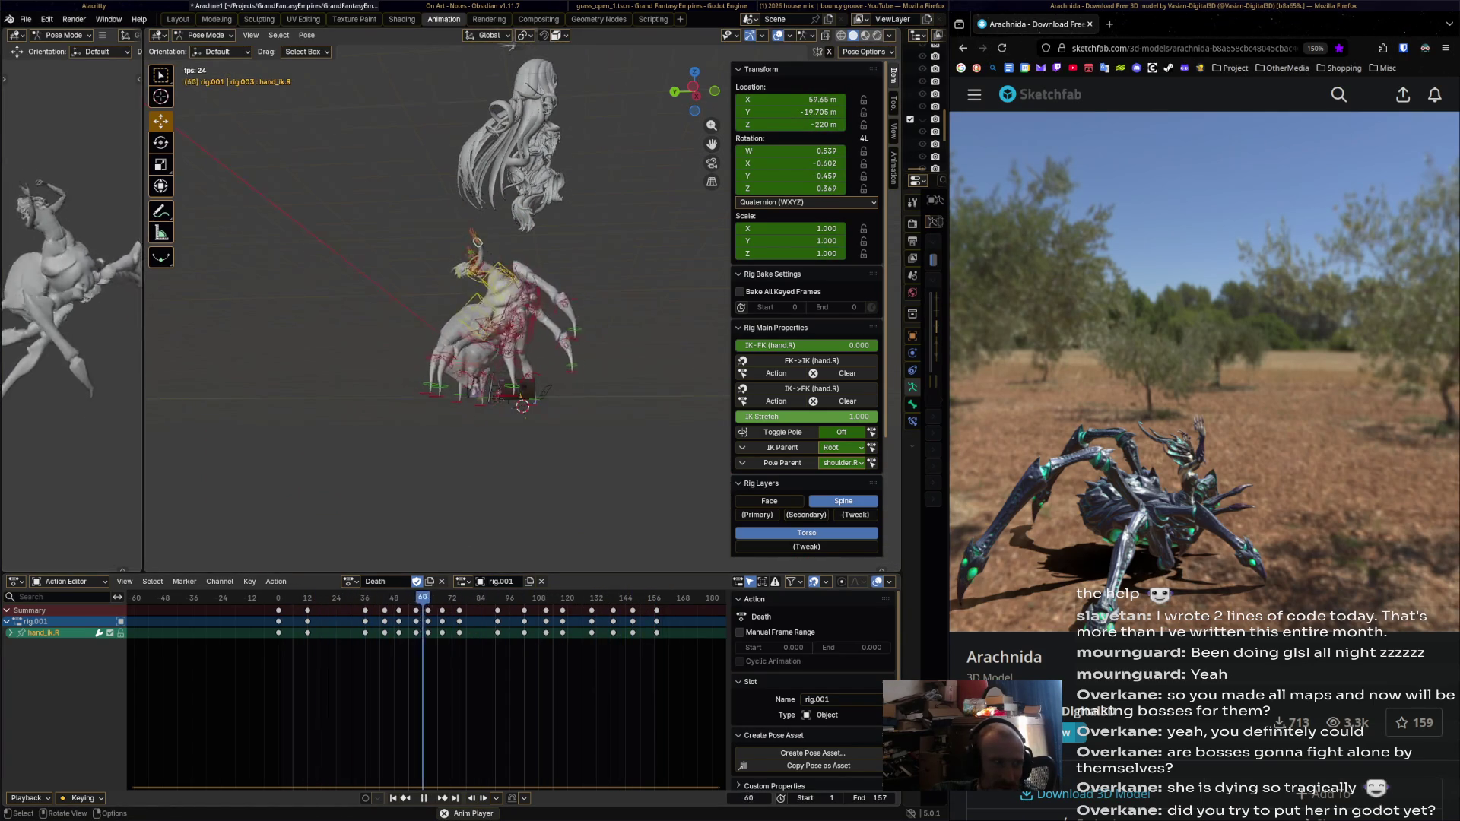
Widen the left full-spider viewport, scrub the timeline, select keyframes, and restart playback.
{"action": "left_click_drag", "start_coordinate": [144, 305], "coordinate": [629, 304]}
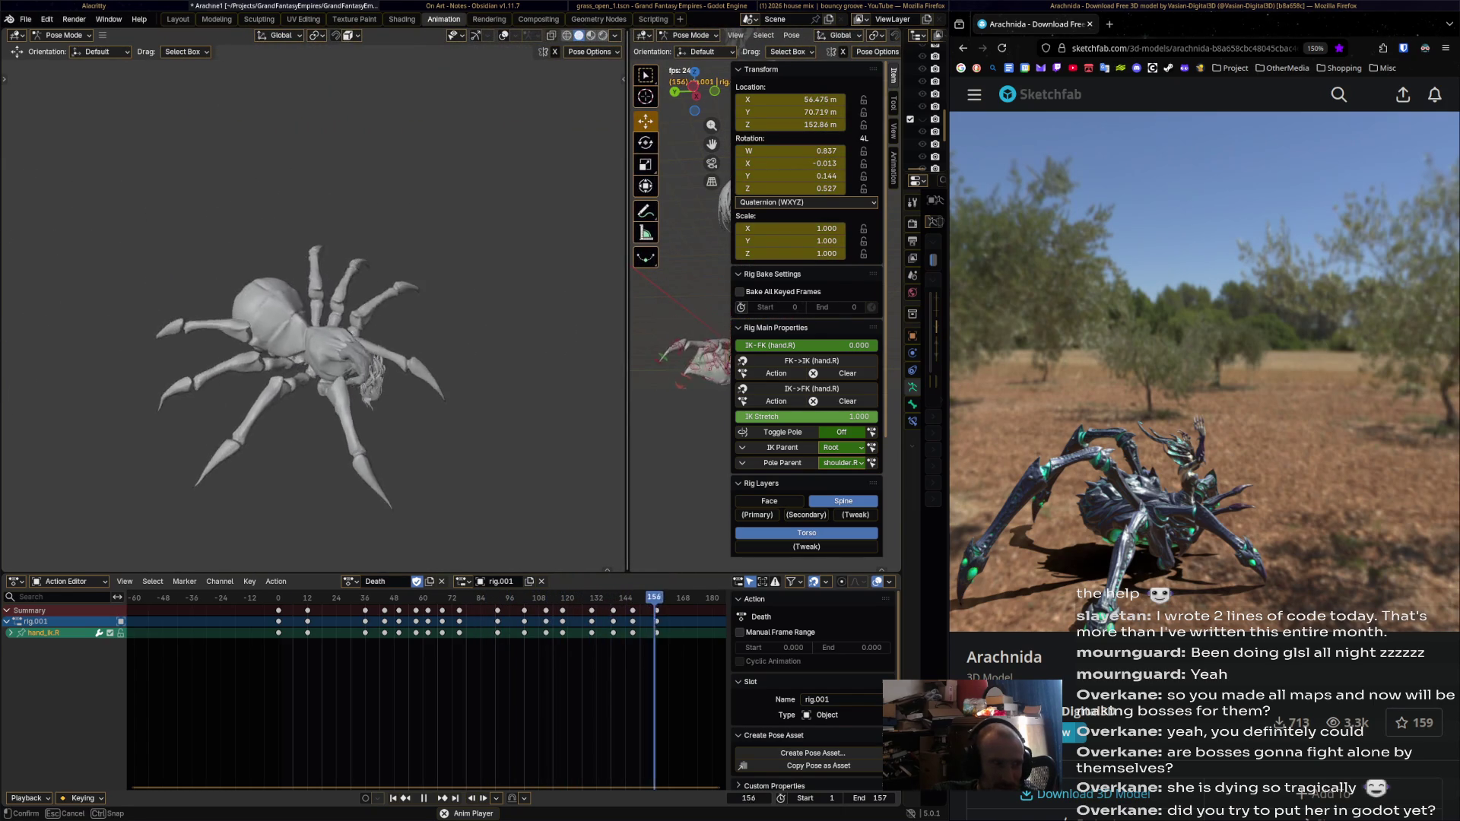
{"action": "left_click_drag", "start_coordinate": [622, 304], "coordinate": [621, 304]}
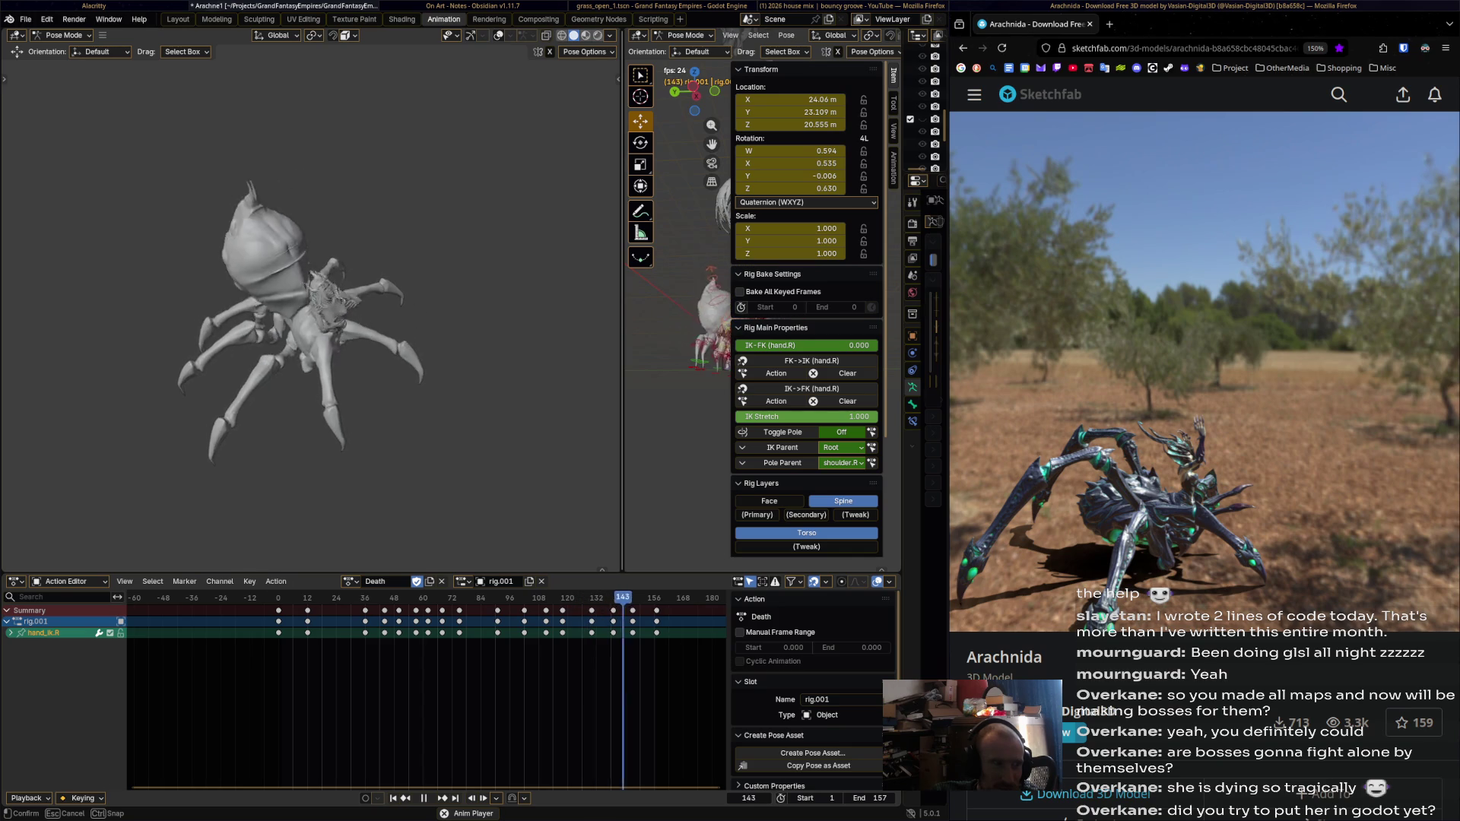
{"action": "left_click_drag", "start_coordinate": [620, 304], "coordinate": [618, 304]}
{"action": "key", "text": "space"}
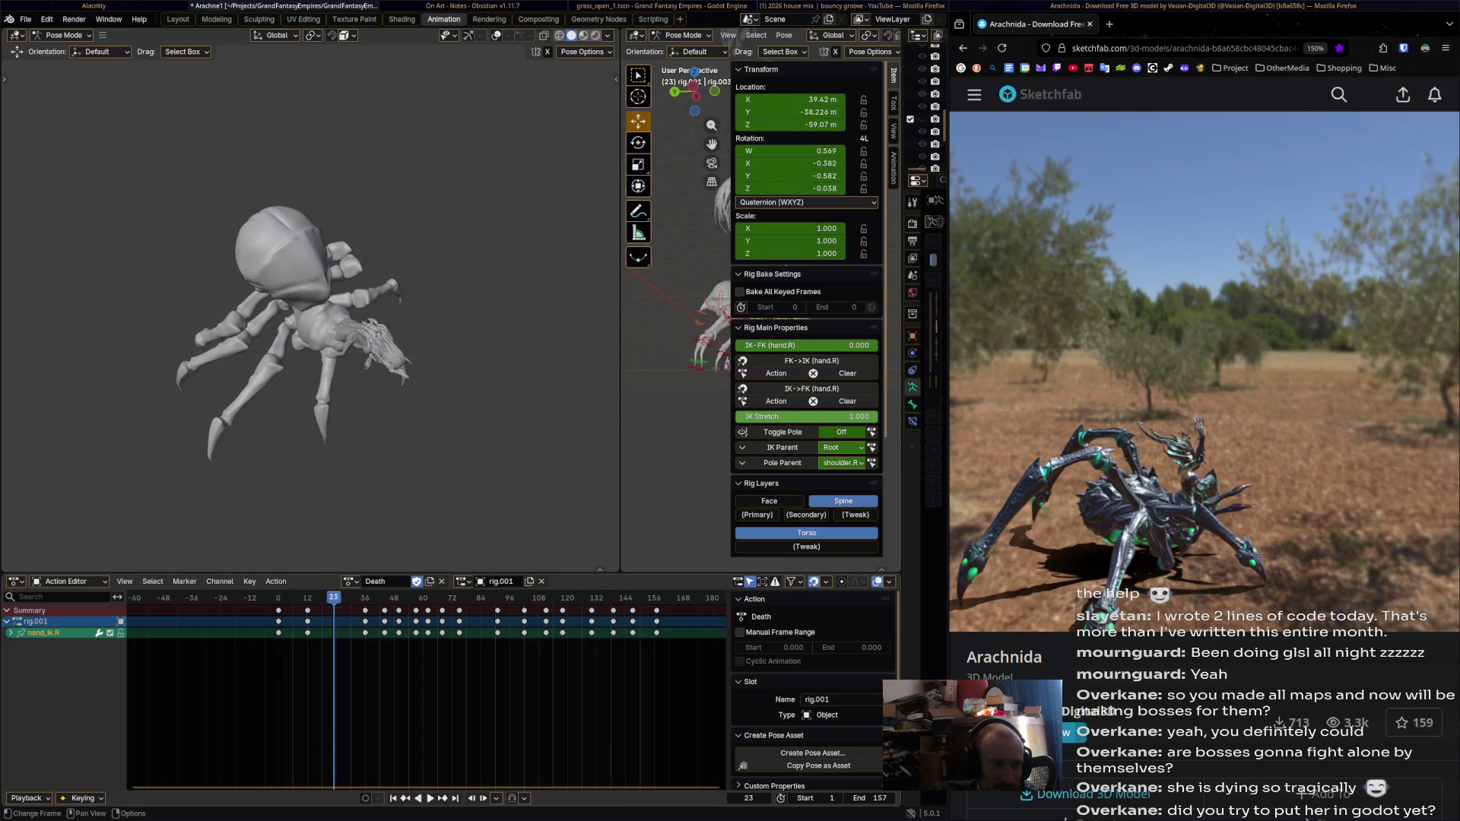
{"action": "left_click_drag", "start_coordinate": [538, 597], "coordinate": [512, 598]}
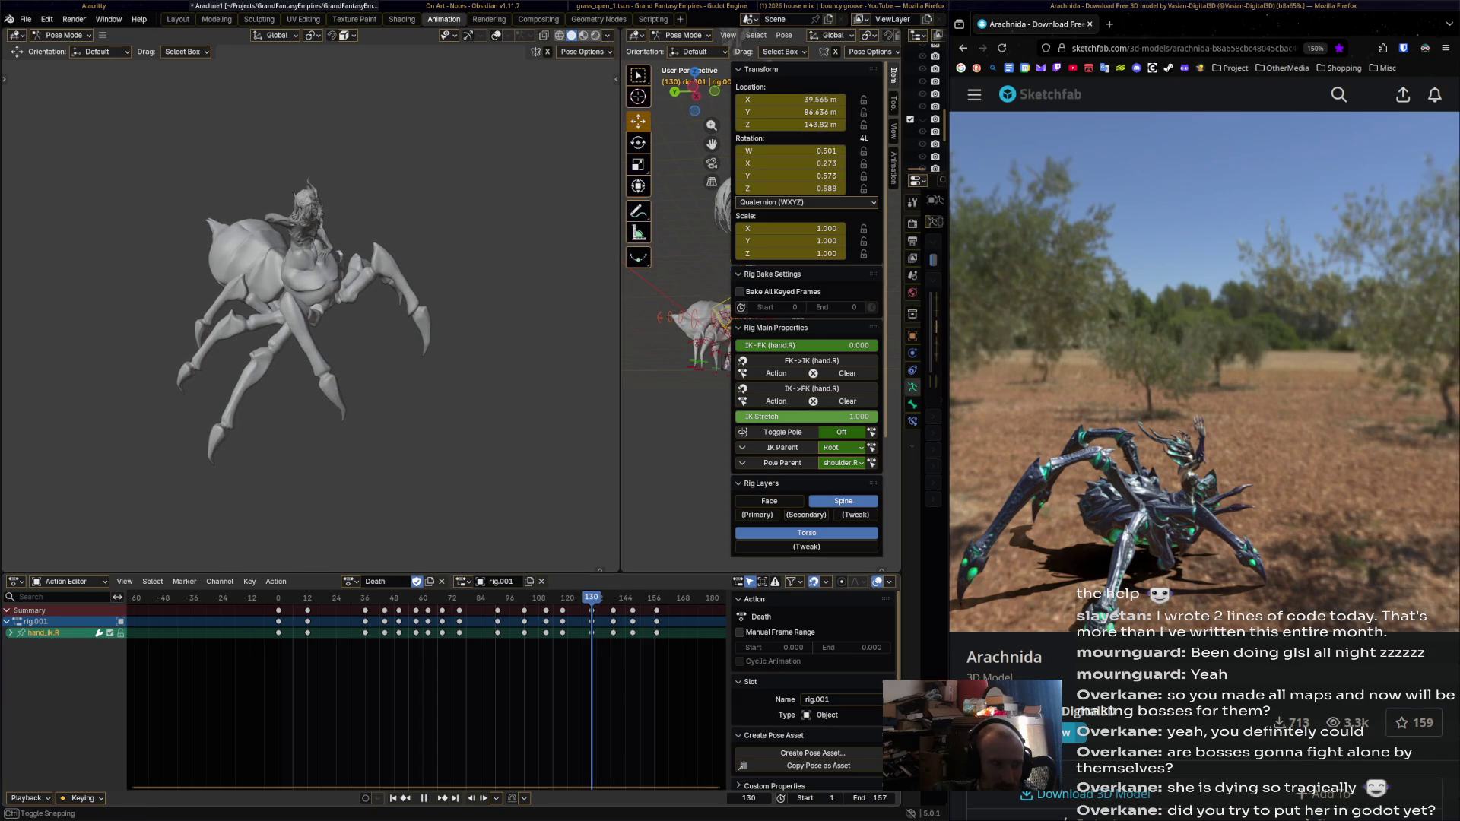
{"action": "left_click", "coordinate": [613, 622]}
{"action": "key", "text": "space"}
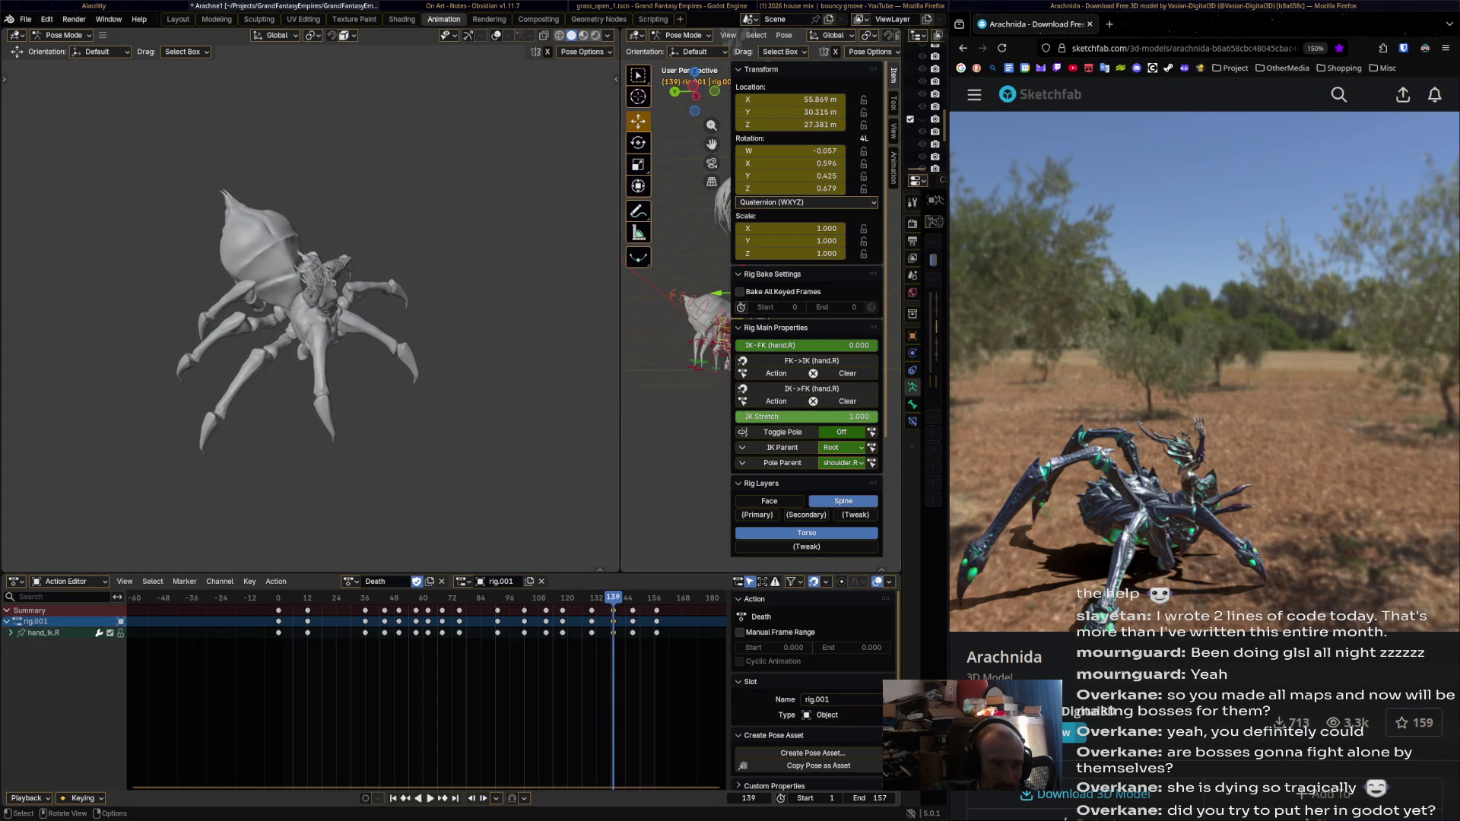
Shrink the left viewport, lower hand_ik.L vertically at frame 139, and preview the playback.
{"action": "left_click_drag", "start_coordinate": [621, 305], "coordinate": [255, 304]}
{"action": "scroll", "coordinate": [495, 304], "scroll_direction": "up", "scroll_amount": 5}
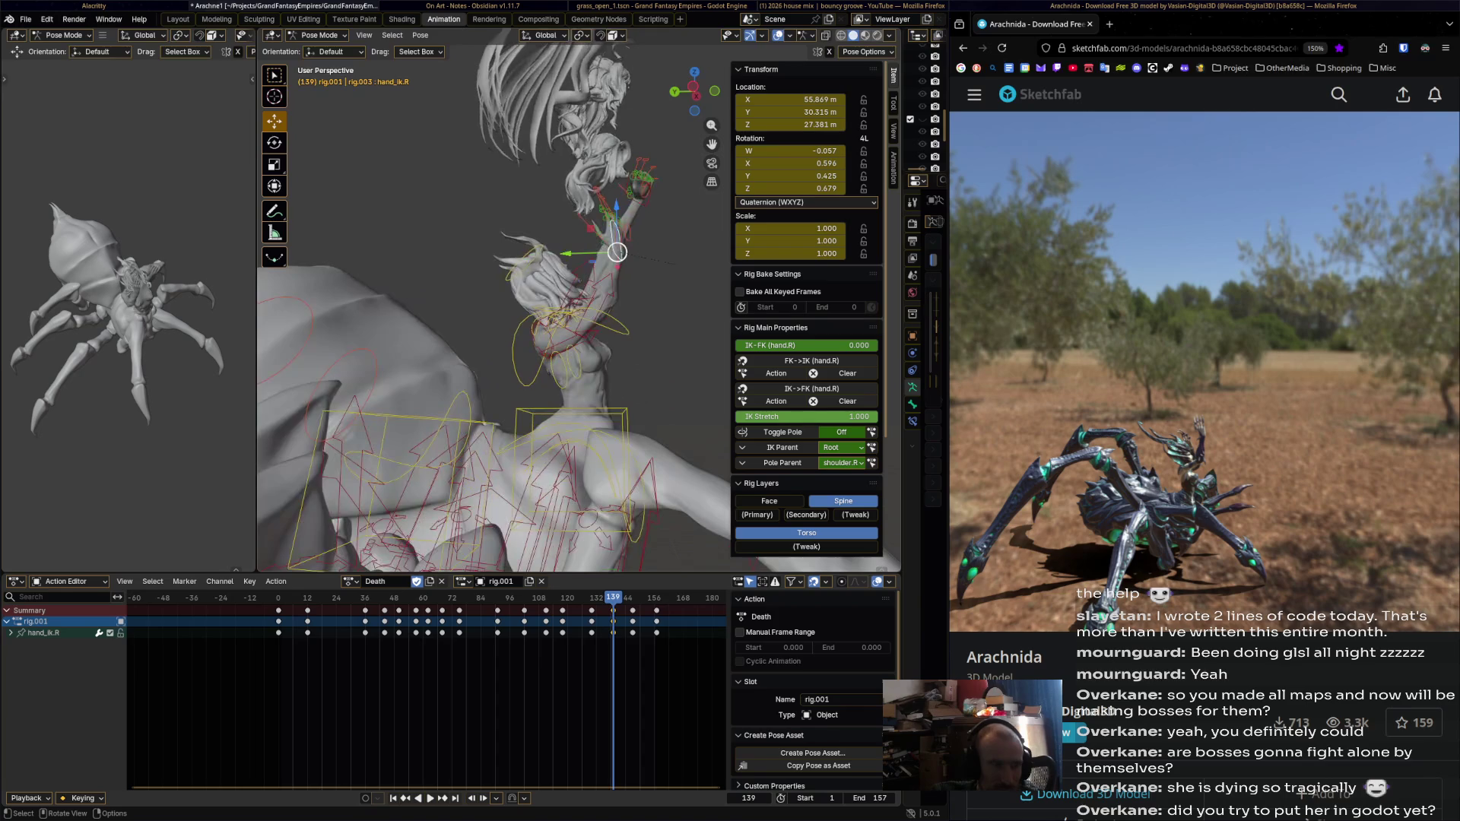
{"action": "key", "text": "g"}
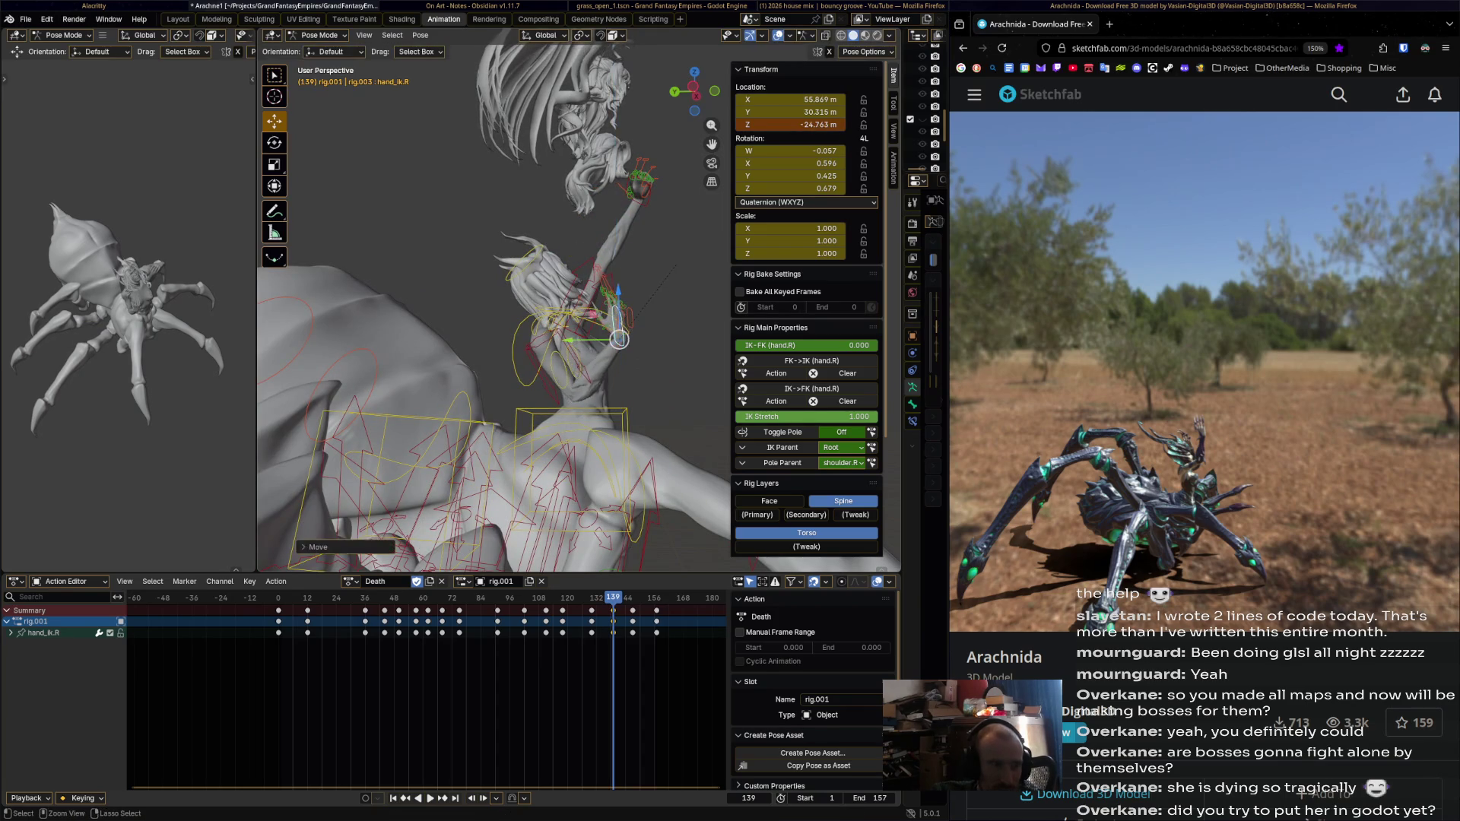
{"action": "key", "text": "Escape"}
{"action": "key", "text": "g"}
{"action": "key", "text": "z"}
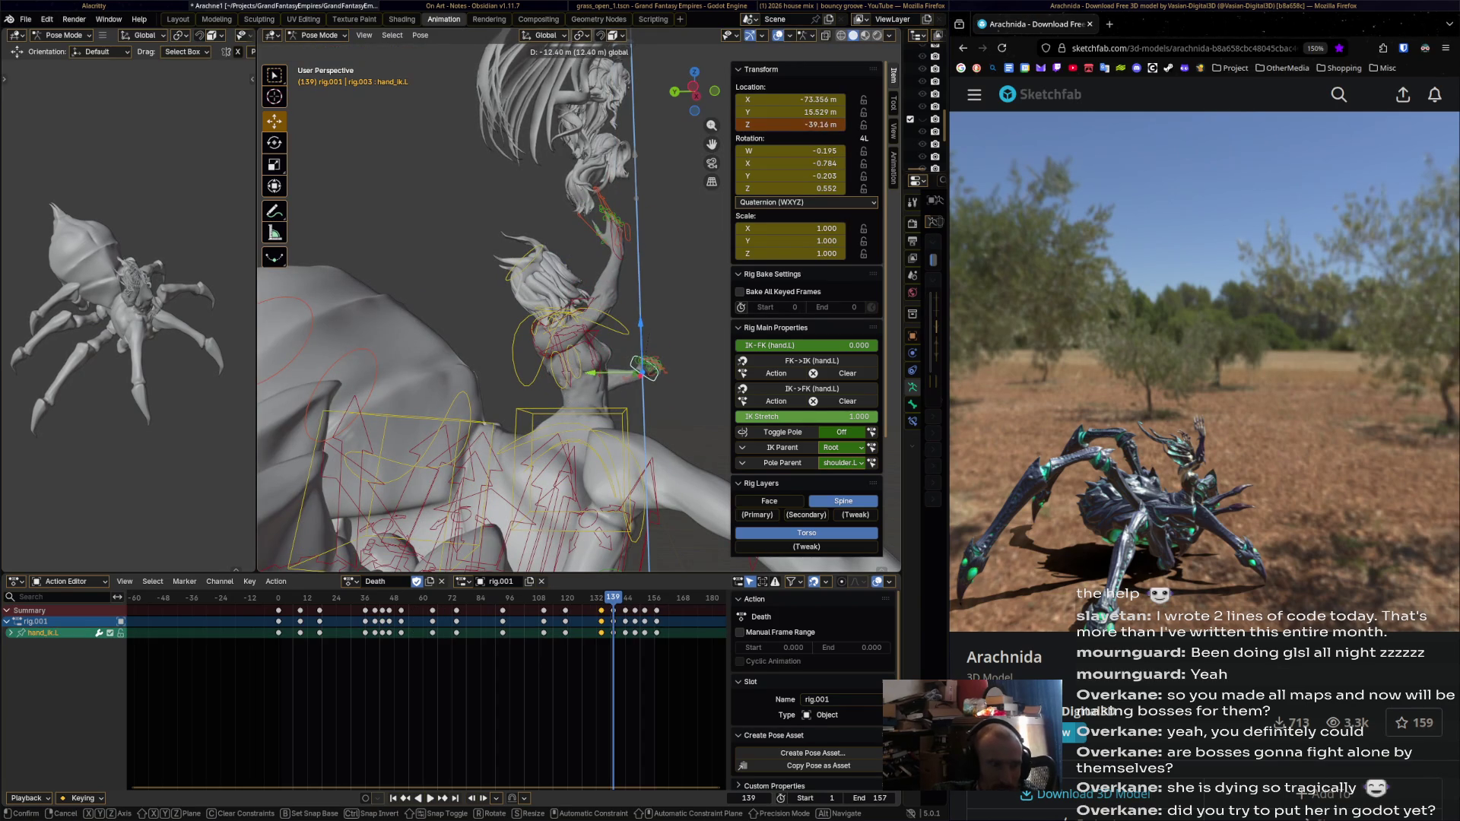
{"action": "key", "text": "Return"}
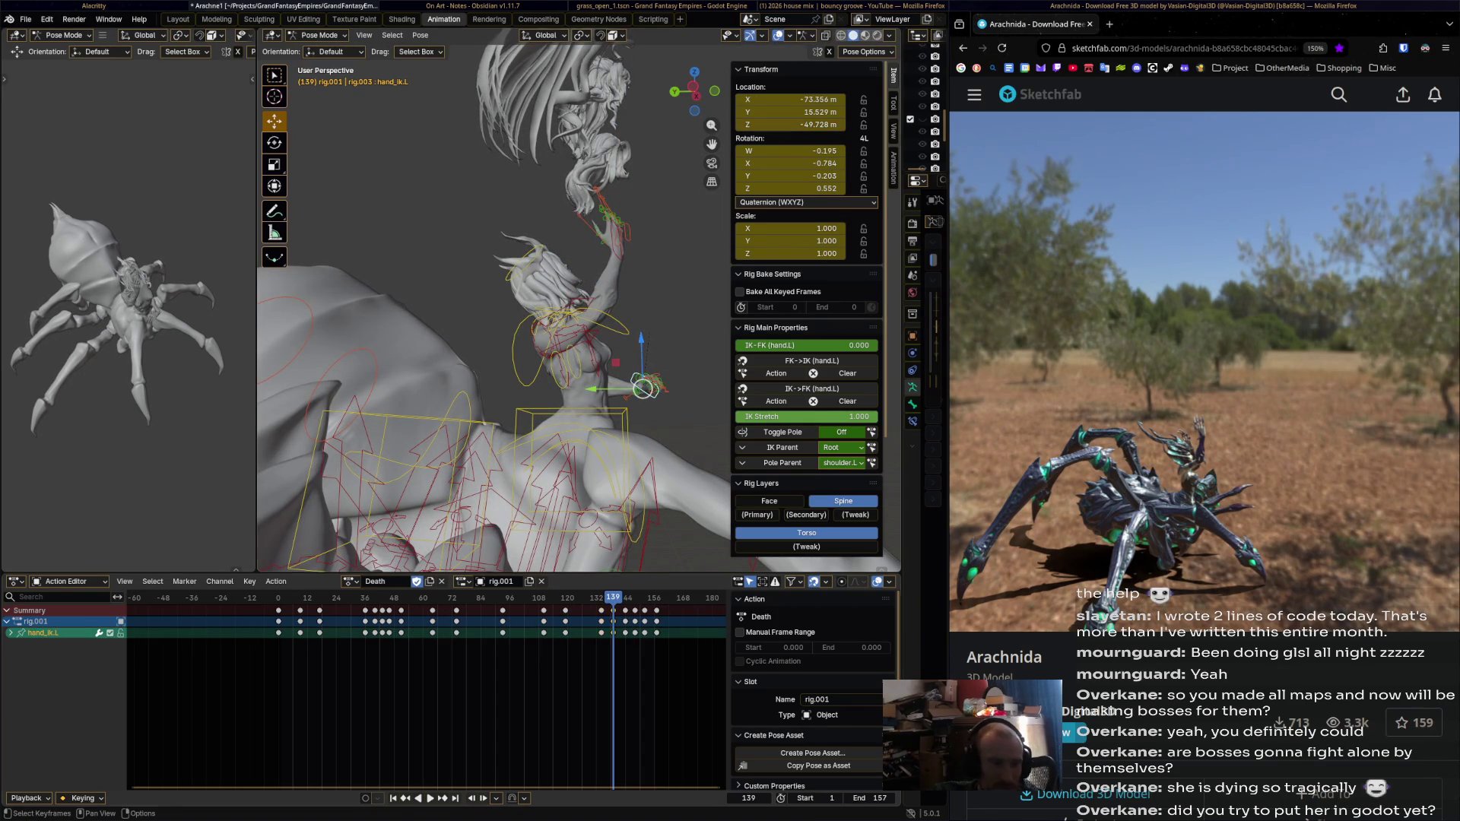
{"action": "key", "text": "space"}
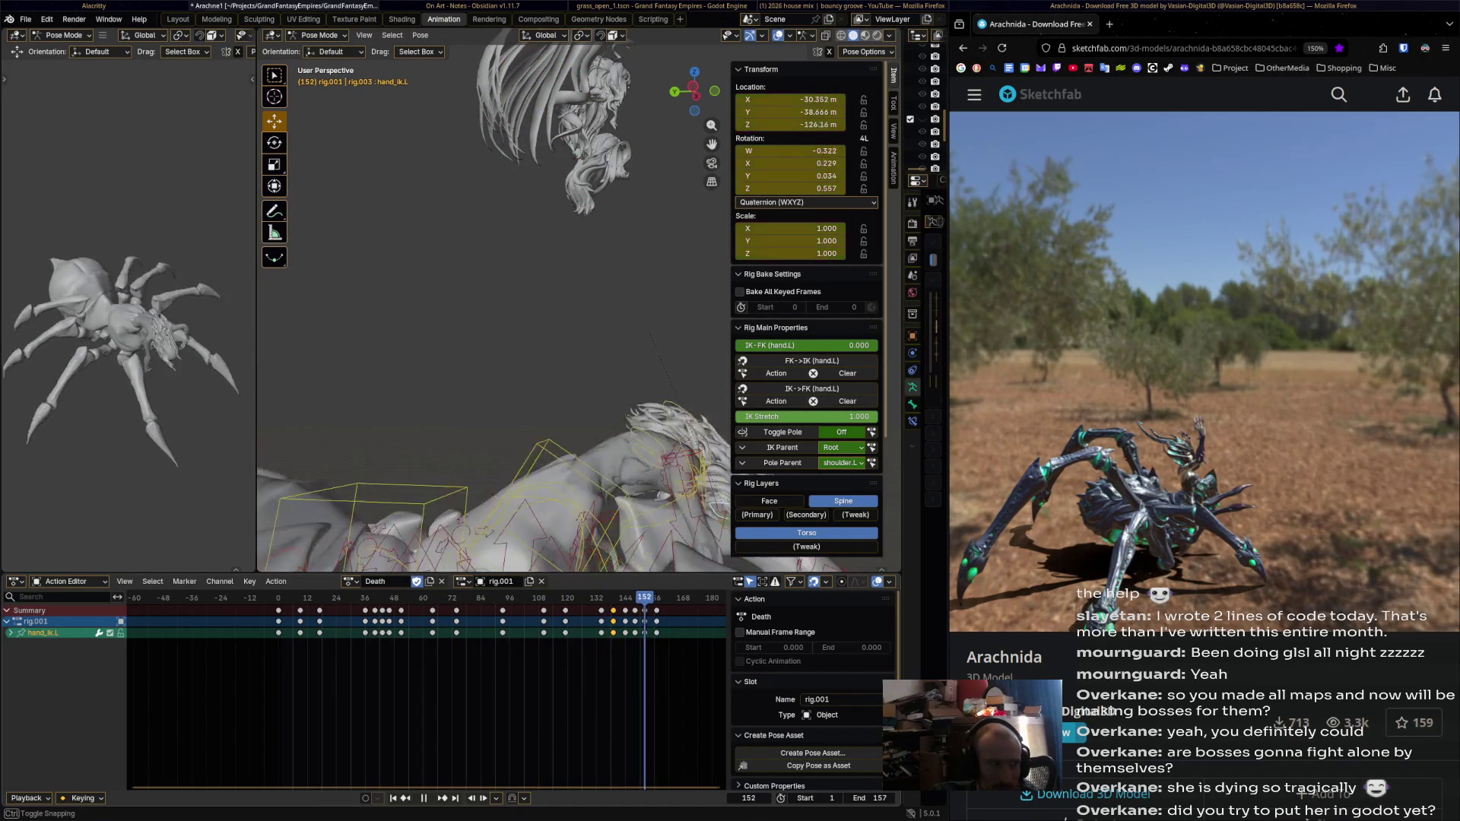
At frame 148, lower hand_ik.L along Z, shift it sideways, and keyframe its location.
{"action": "key", "text": "Left"}
{"action": "key", "text": "Left"}
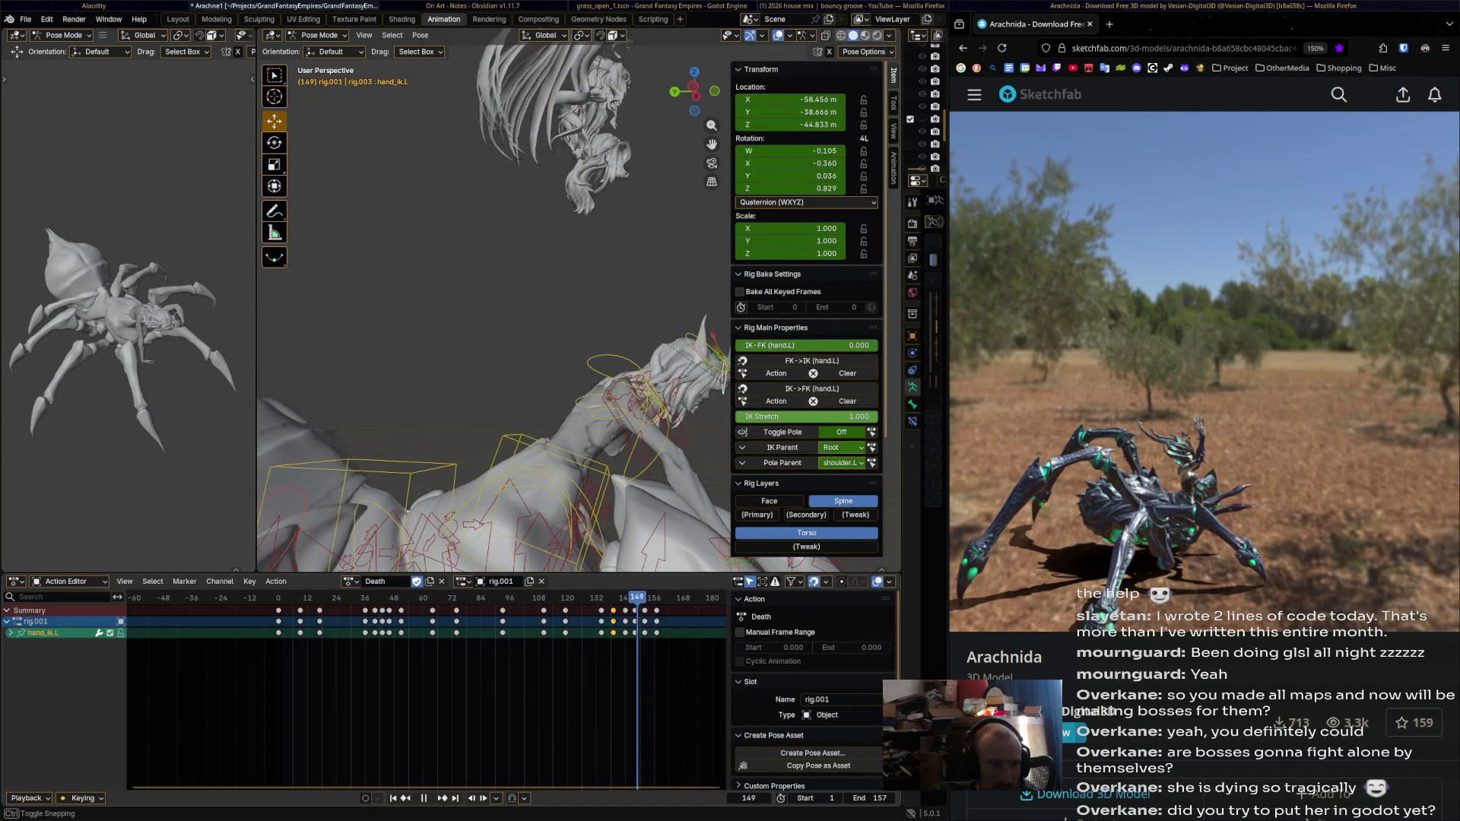
{"action": "middle_click_drag", "start_coordinate": [578, 569], "coordinate": [524, 554], "text": "shift"}
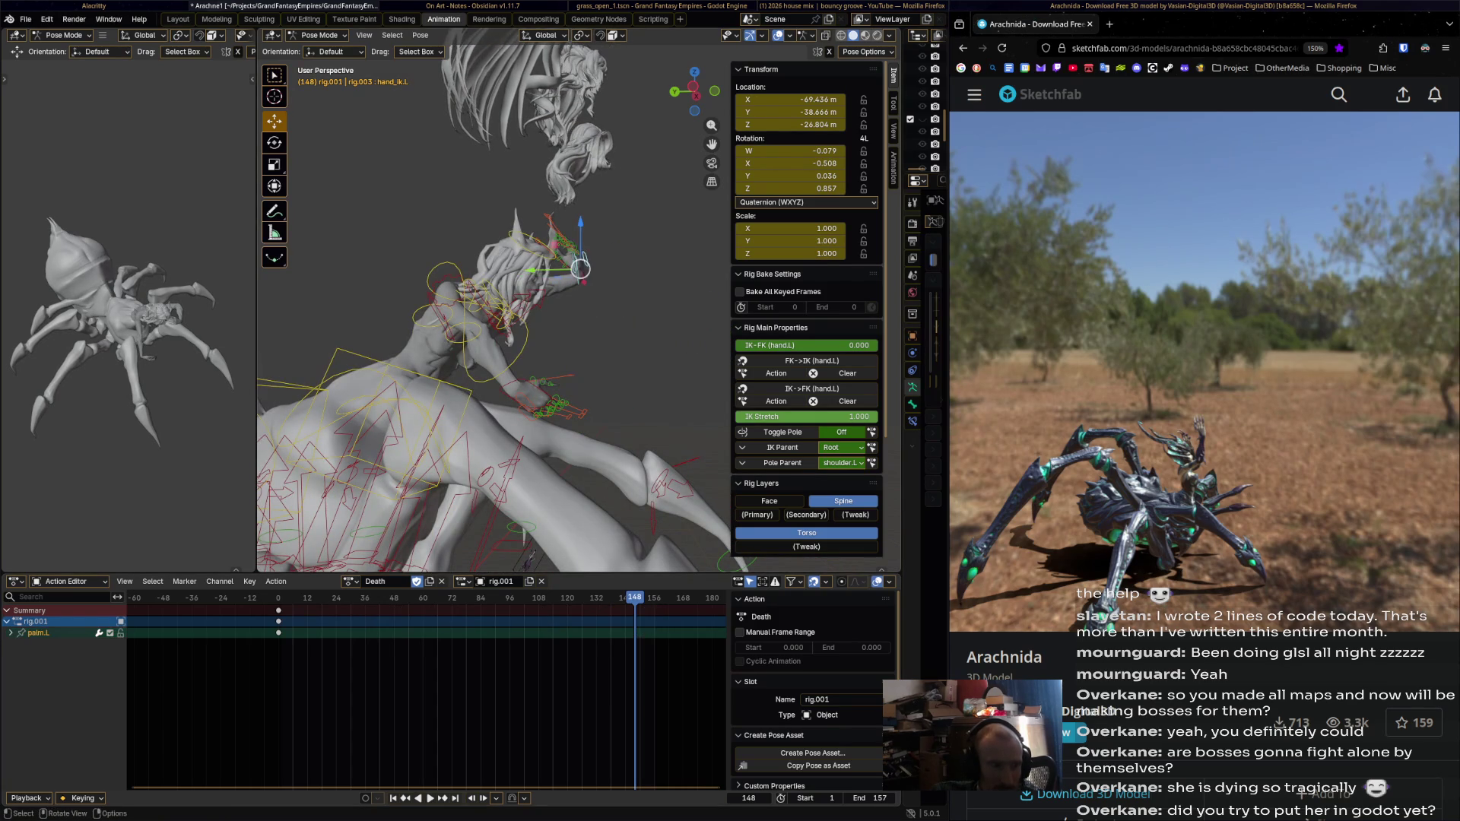
{"action": "key", "text": "g"}
{"action": "key", "text": "z"}
{"action": "right_click", "coordinate": [582, 356]}
{"action": "key", "text": "g"}
{"action": "key", "text": "z"}
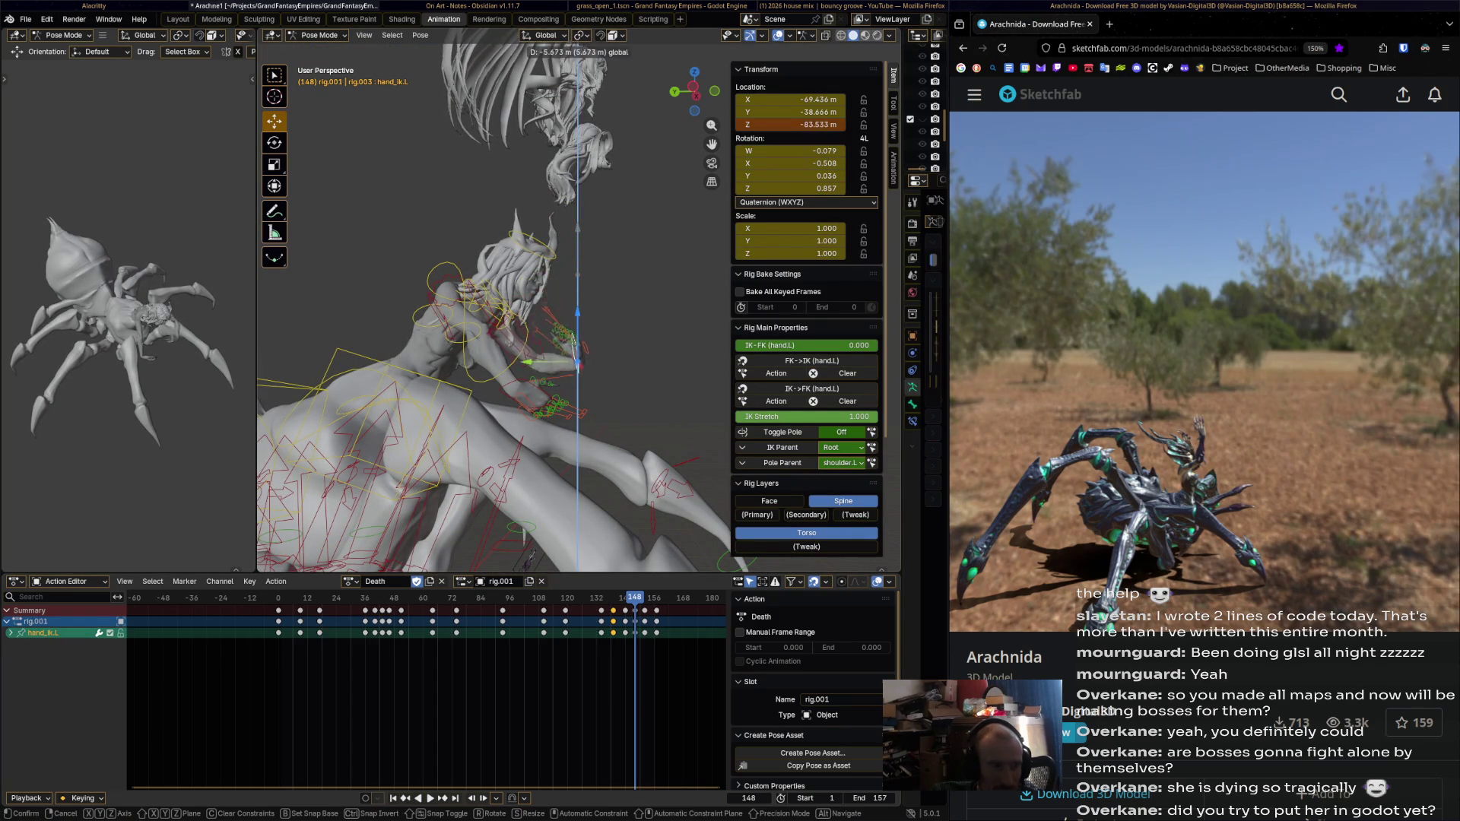
{"action": "left_click", "coordinate": [578, 380]}
{"action": "middle_click_drag", "start_coordinate": [578, 381], "coordinate": [563, 365]}
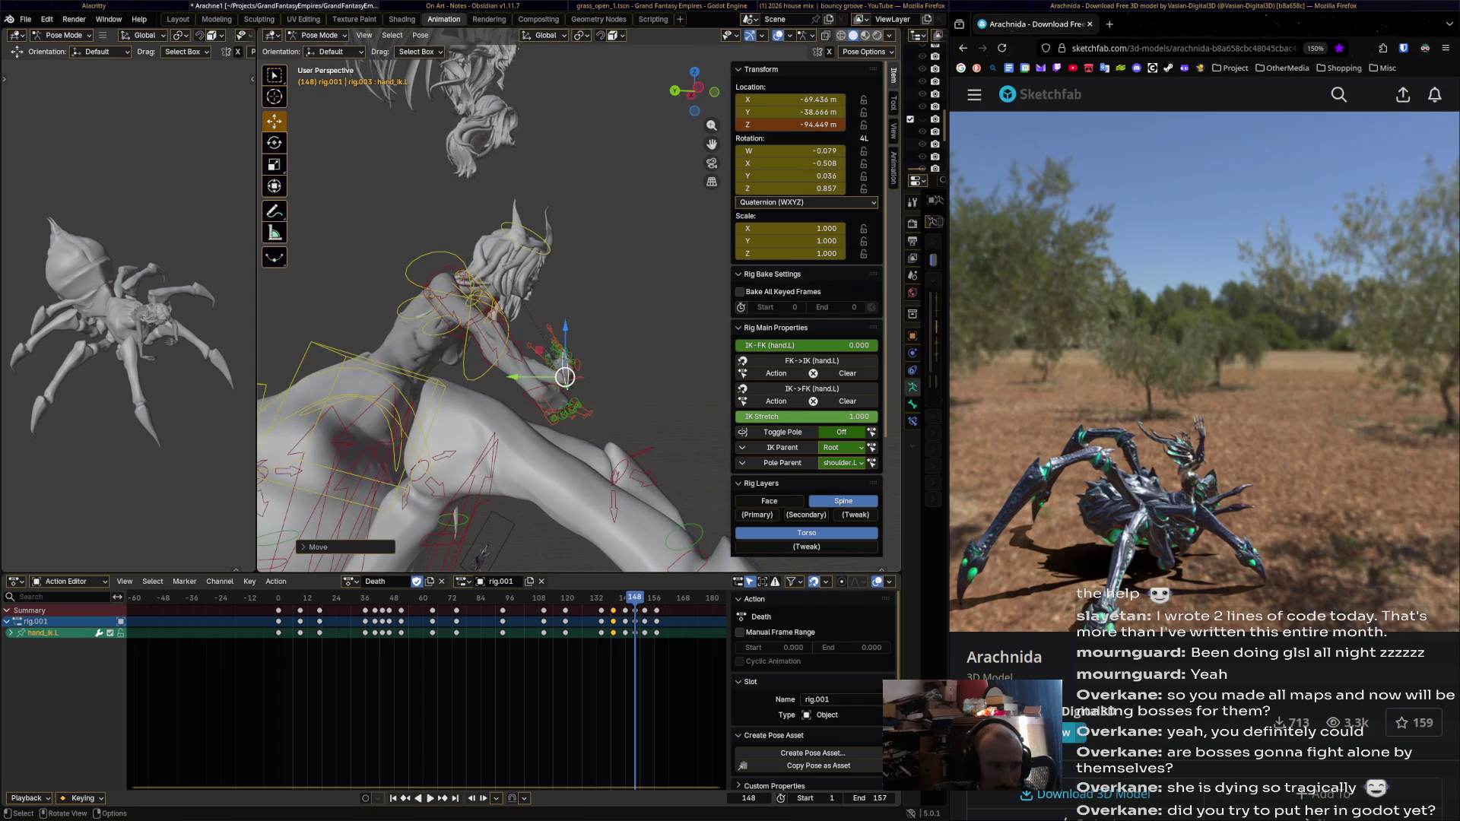
{"action": "left_click_drag", "start_coordinate": [565, 377], "coordinate": [533, 375]}
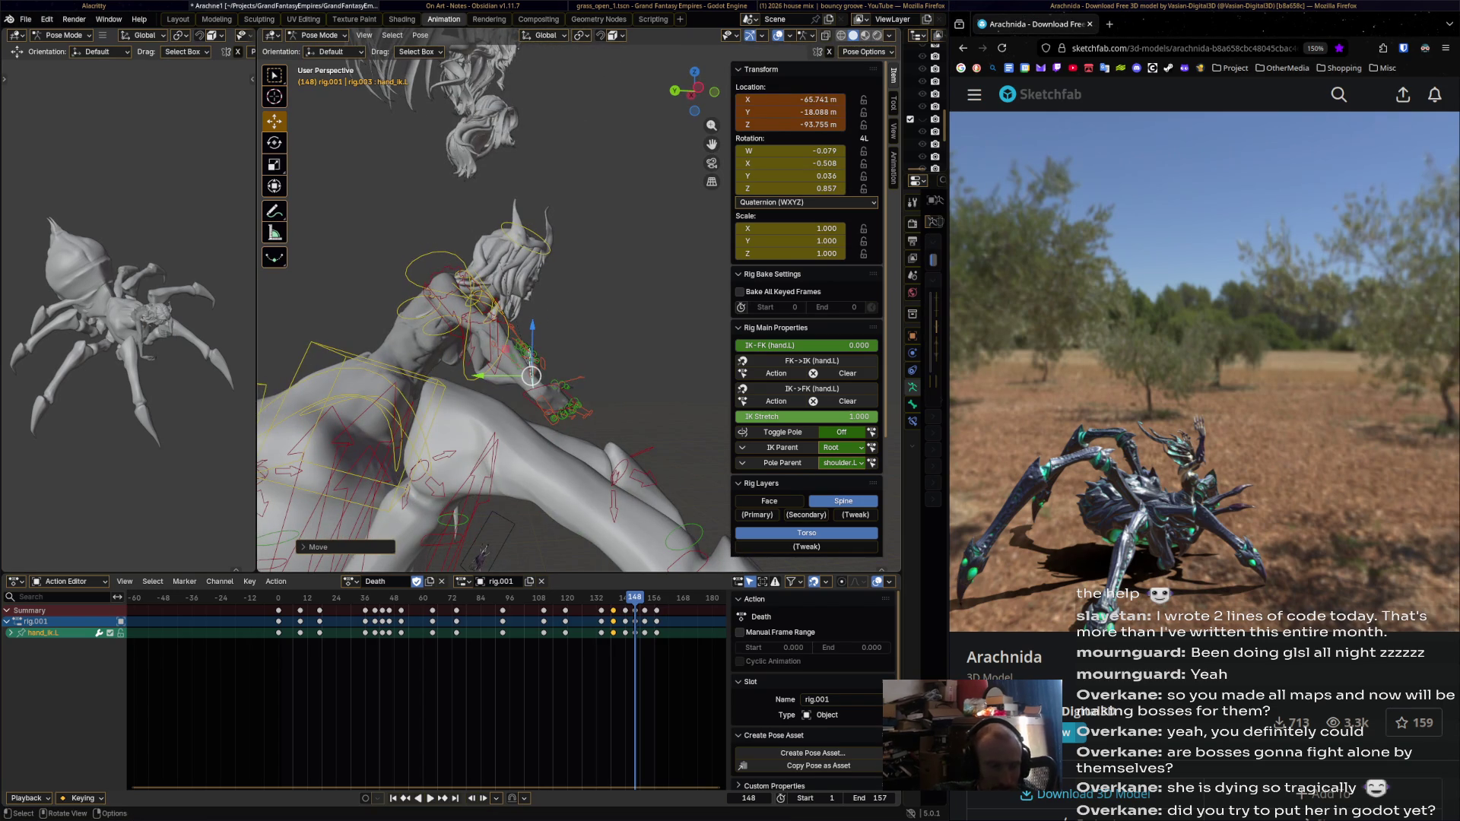
{"action": "key", "text": "i"}
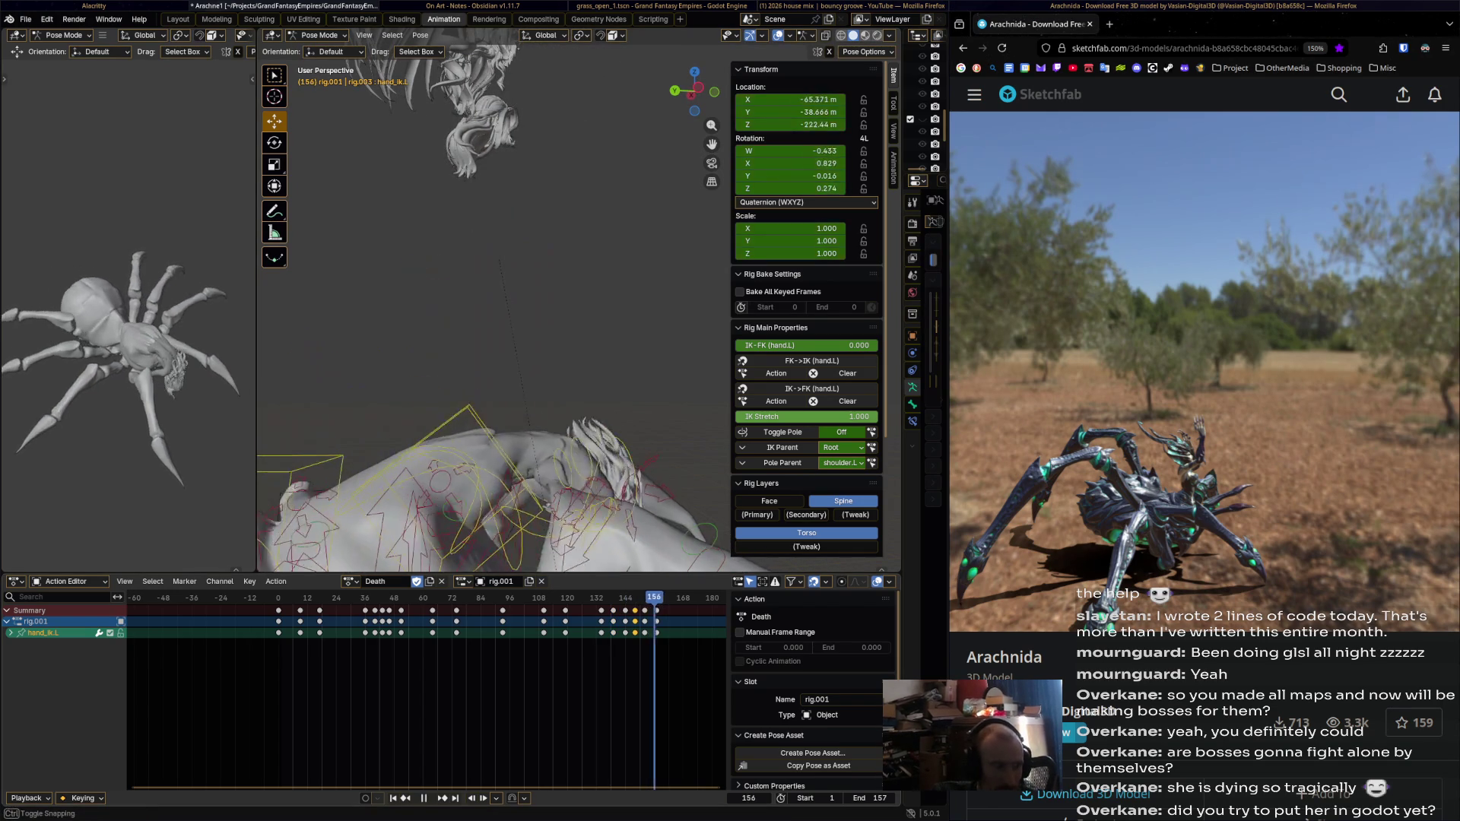
Review the Death action playback, scrub back to frame 109, and return to Blender.
{"action": "key", "text": "space"}
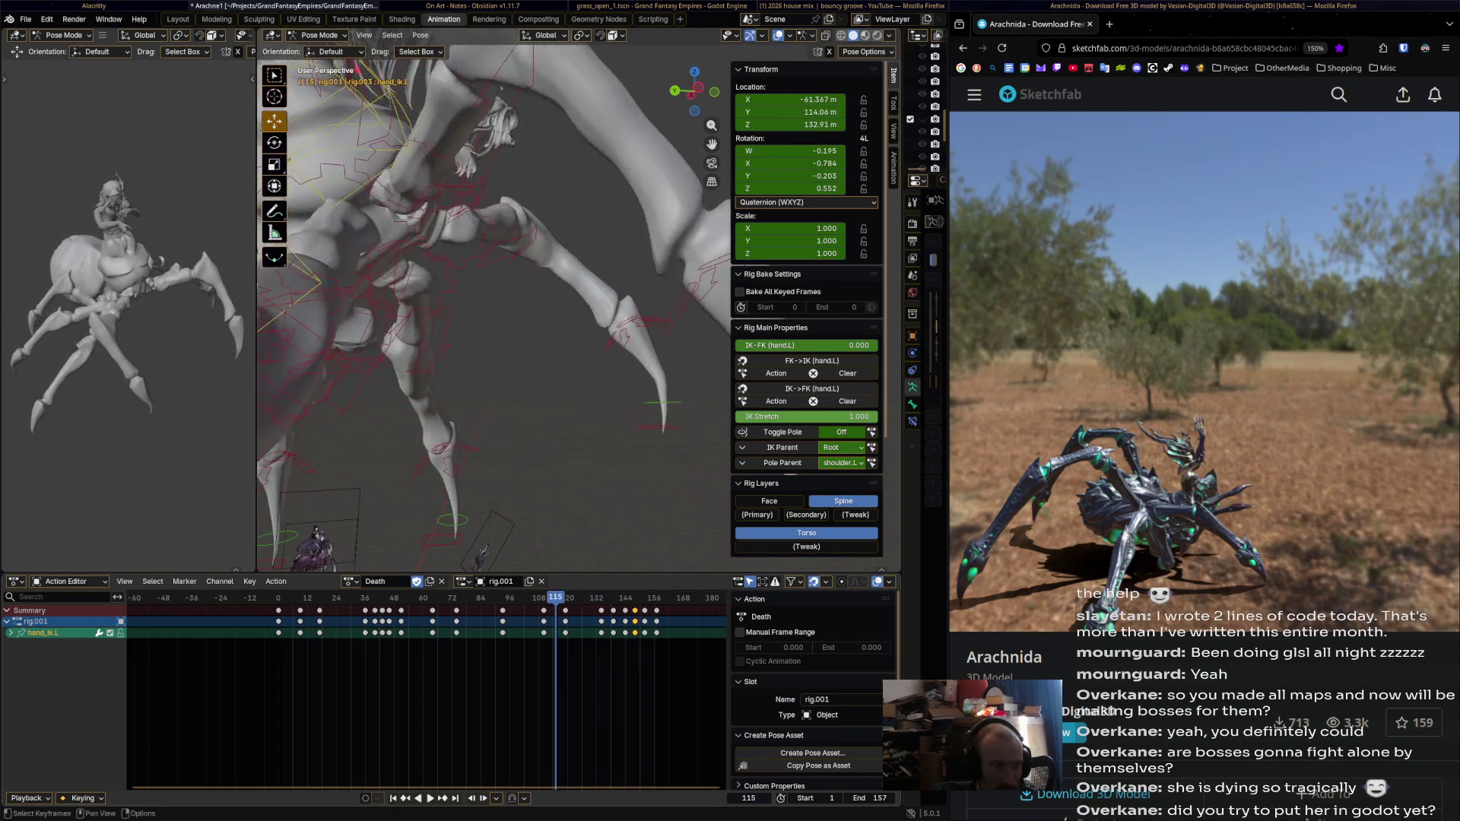
{"action": "scroll", "coordinate": [490, 489], "scroll_direction": "down", "scroll_amount": 3}
{"action": "key", "text": "space"}
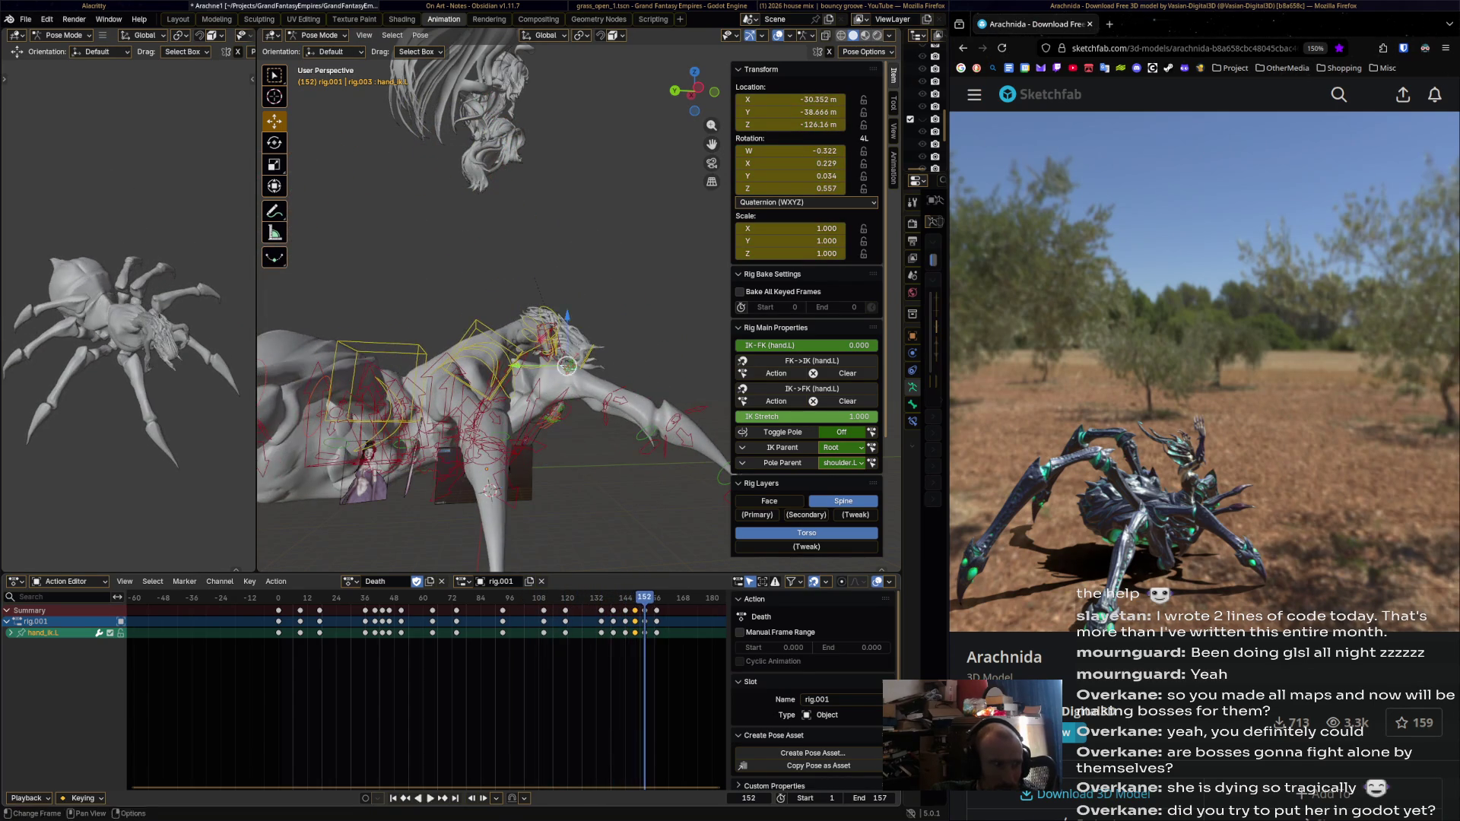
{"action": "key", "text": "space"}
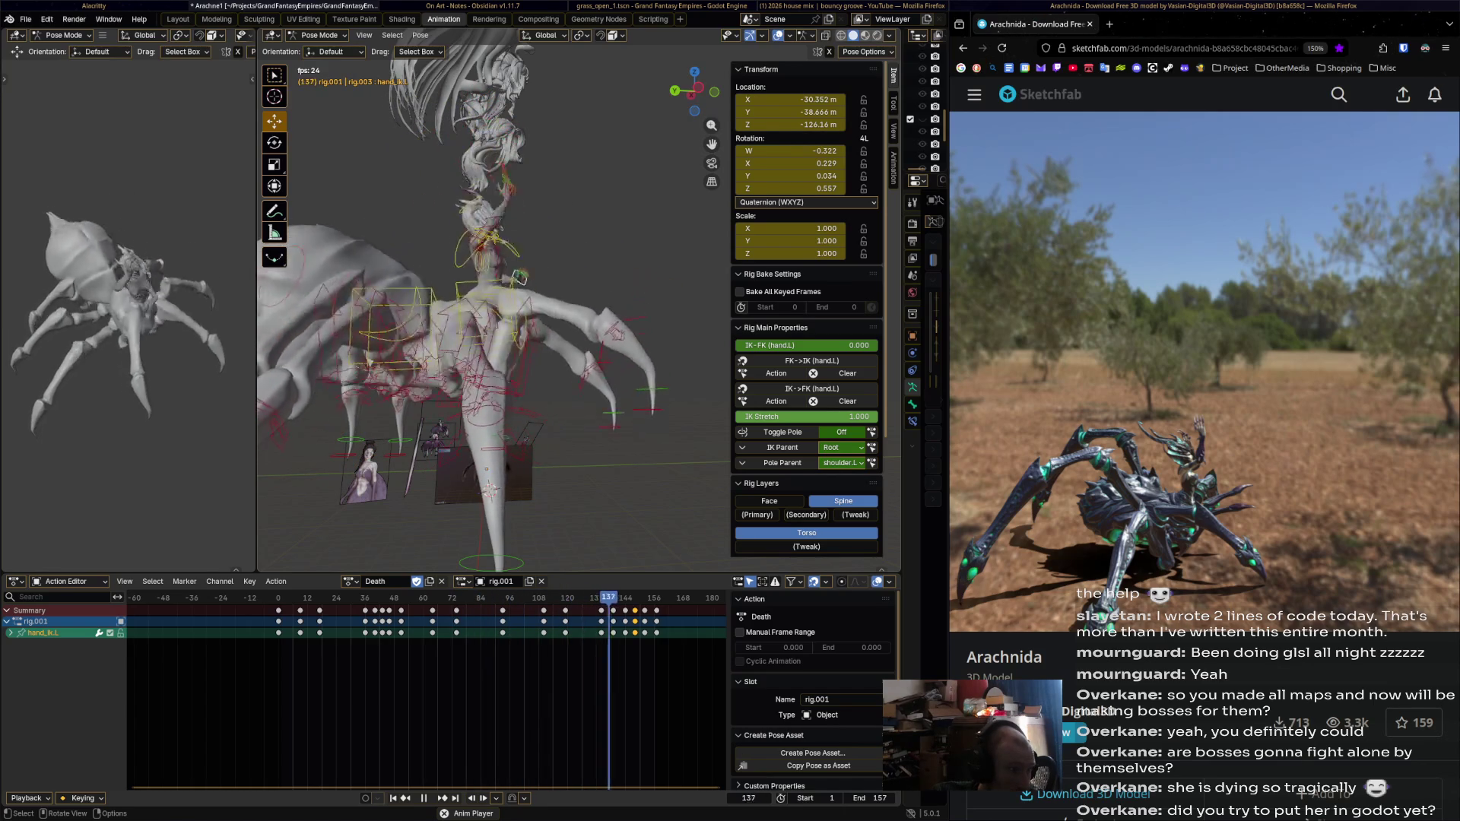
{"action": "key", "text": "space"}
{"action": "left_click_drag", "start_coordinate": [651, 598], "coordinate": [541, 598]}
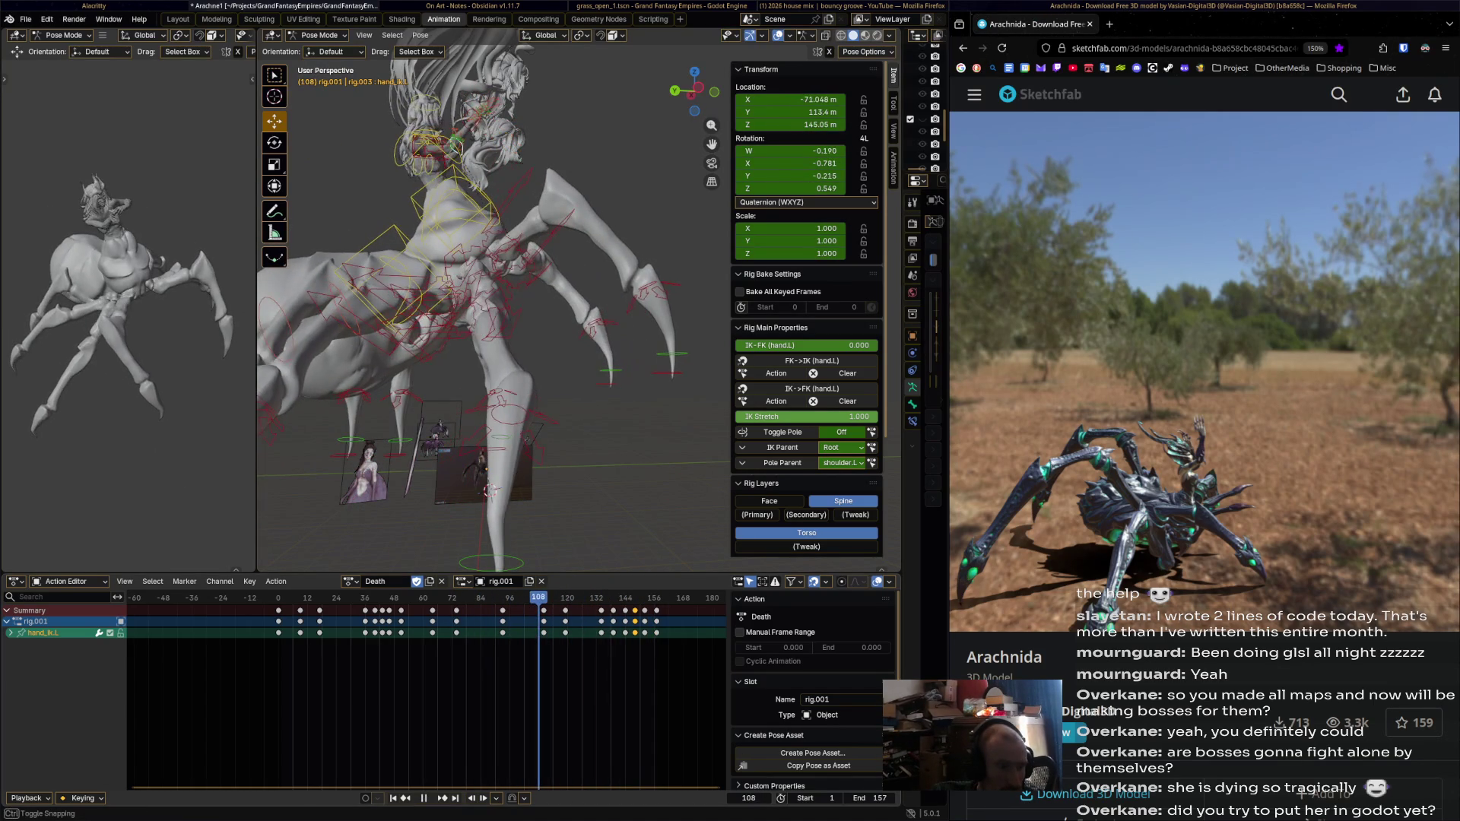
{"action": "mouse_move", "coordinate": [476, 228]}
{"action": "middle_mouse_down", "text": "ctrl"}
{"action": "mouse_move", "coordinate": [476, 251]}
{"action": "mouse_move", "coordinate": [476, 236]}
{"action": "middle_mouse_up", "text": "ctrl"}
{"action": "key", "text": "super+Left"}
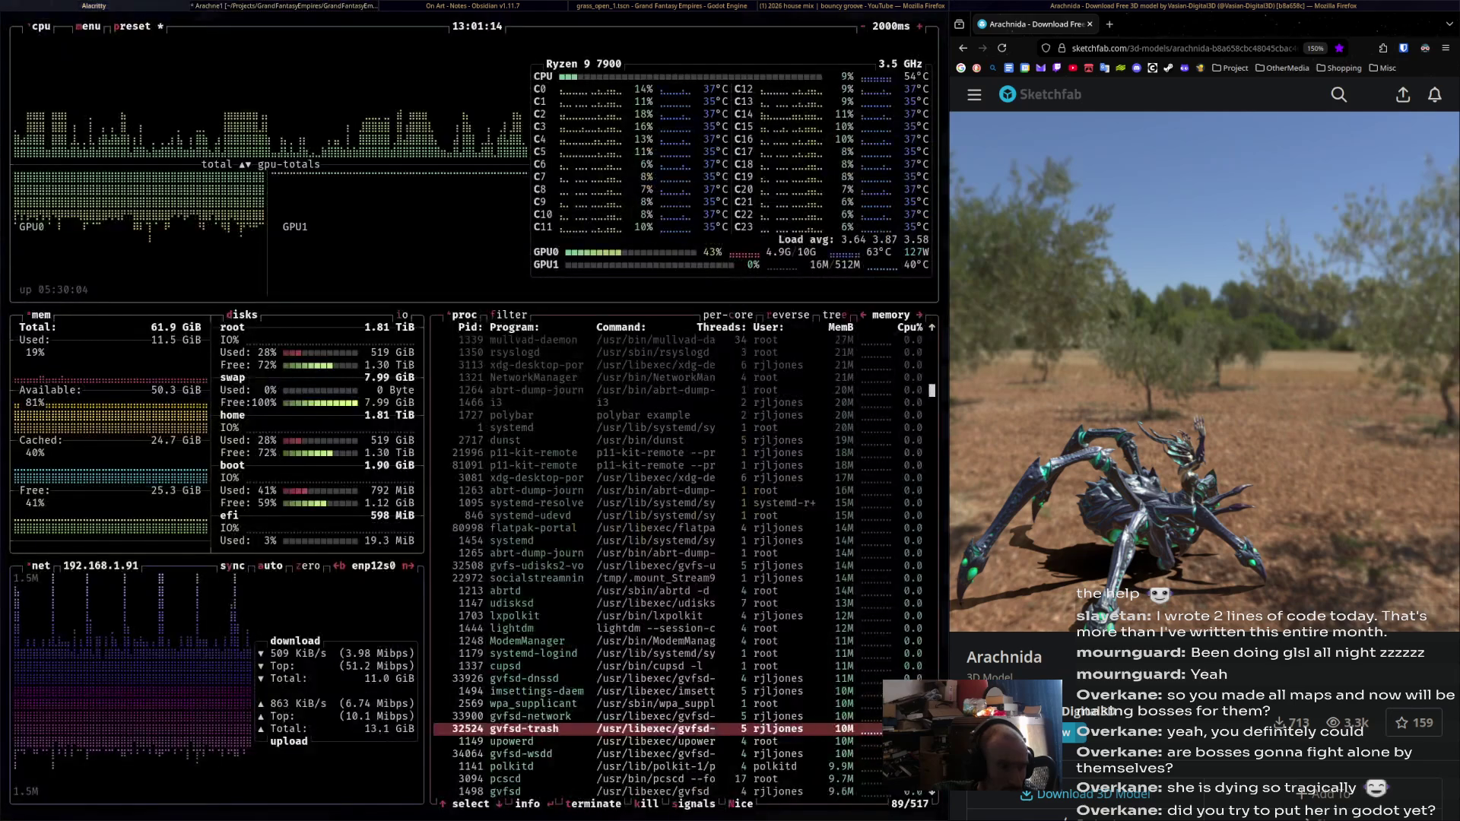
{"action": "key", "text": "super+Right"}
{"action": "key", "text": "super+Right"}
{"action": "key", "text": "super+Left"}
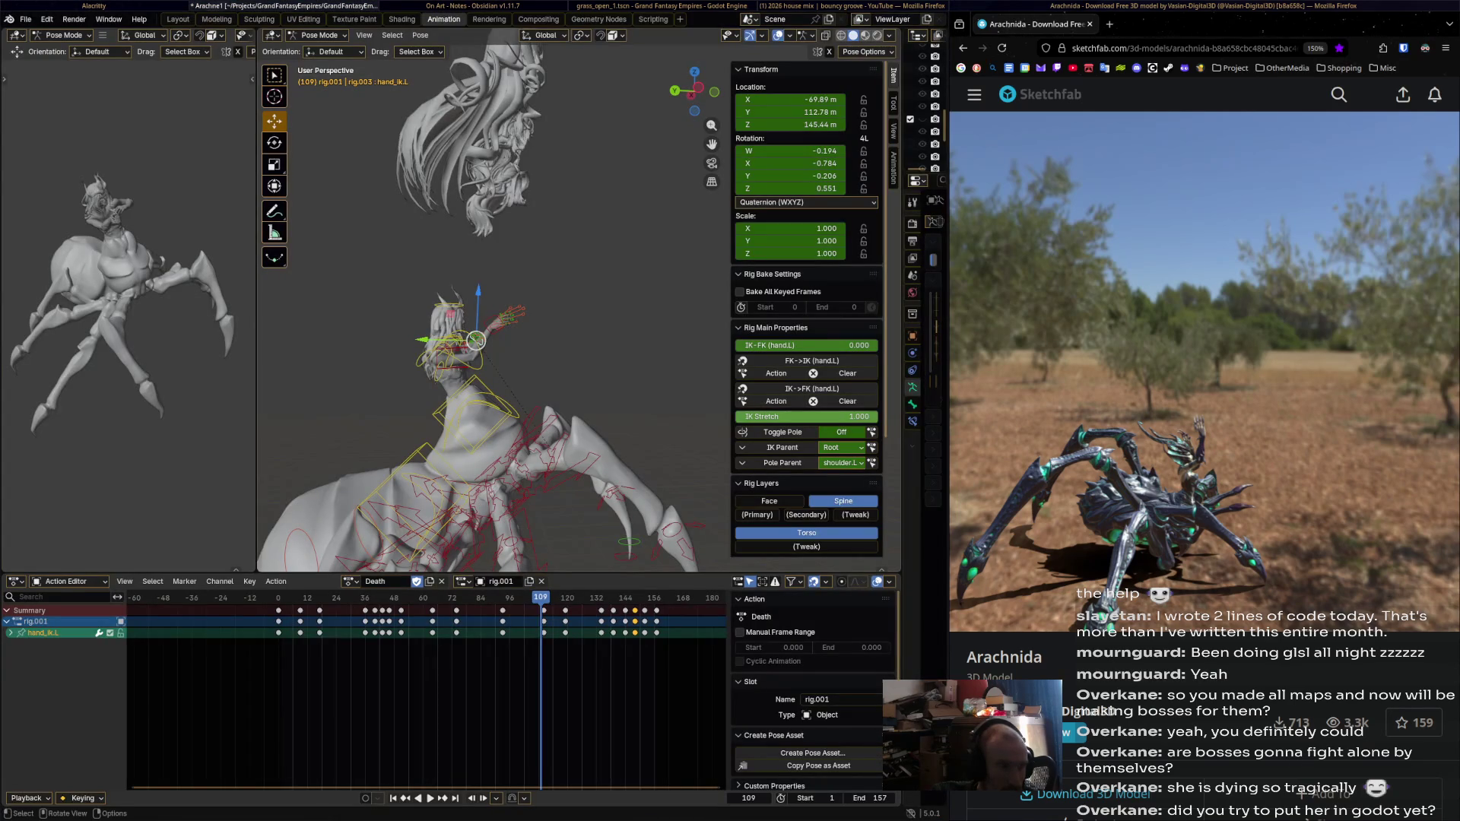
Zoom in on the torso, preview from frame 109, and rotate hand_ik.R to a new angle.
{"action": "mouse_move", "coordinate": [477, 251]}
{"action": "middle_mouse_down"}
{"action": "mouse_move", "coordinate": [457, 274]}
{"action": "mouse_move", "coordinate": [494, 244]}
{"action": "middle_mouse_up"}
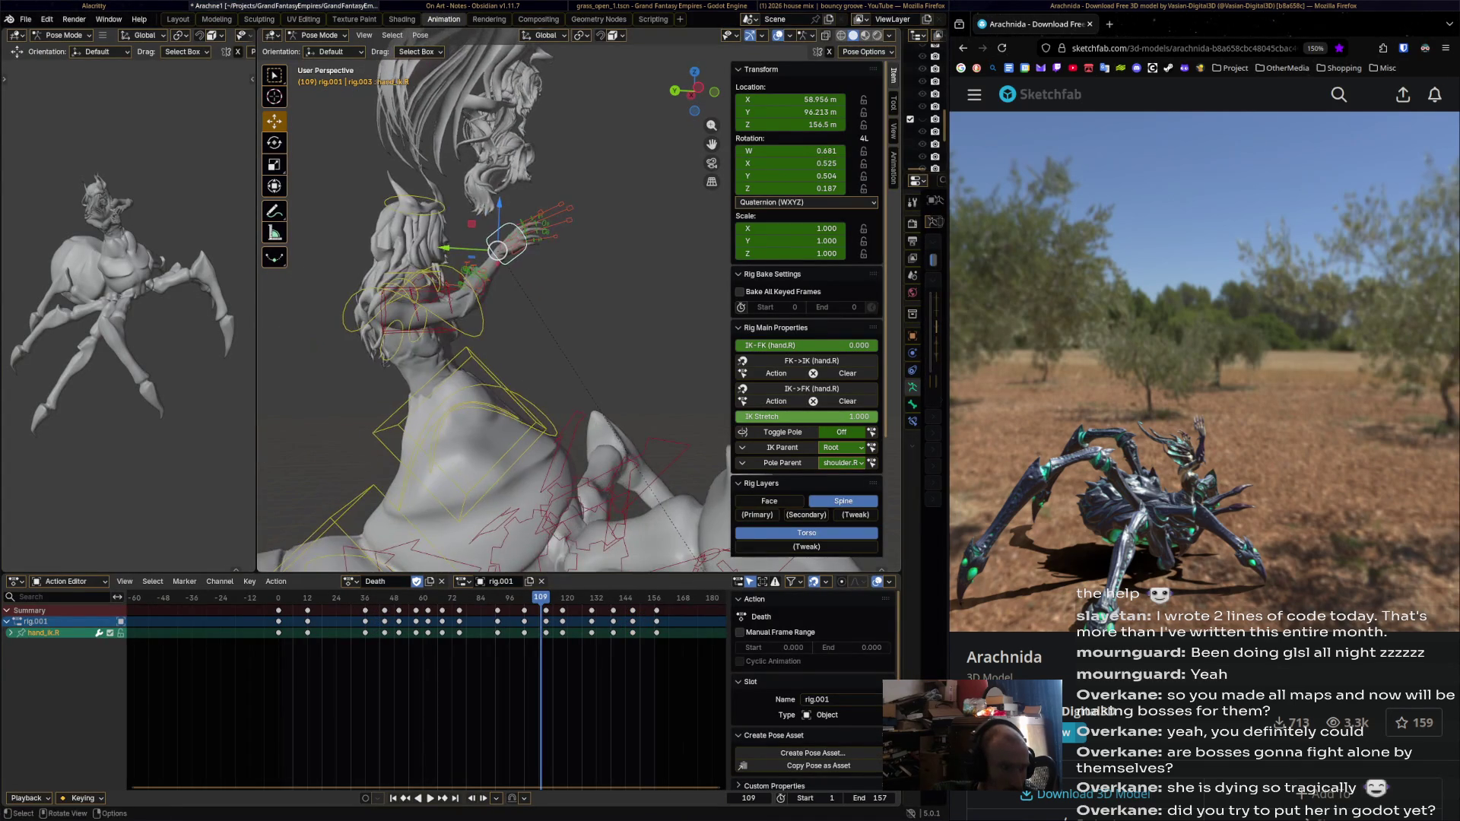
{"action": "key", "text": "ctrl+shift+space"}
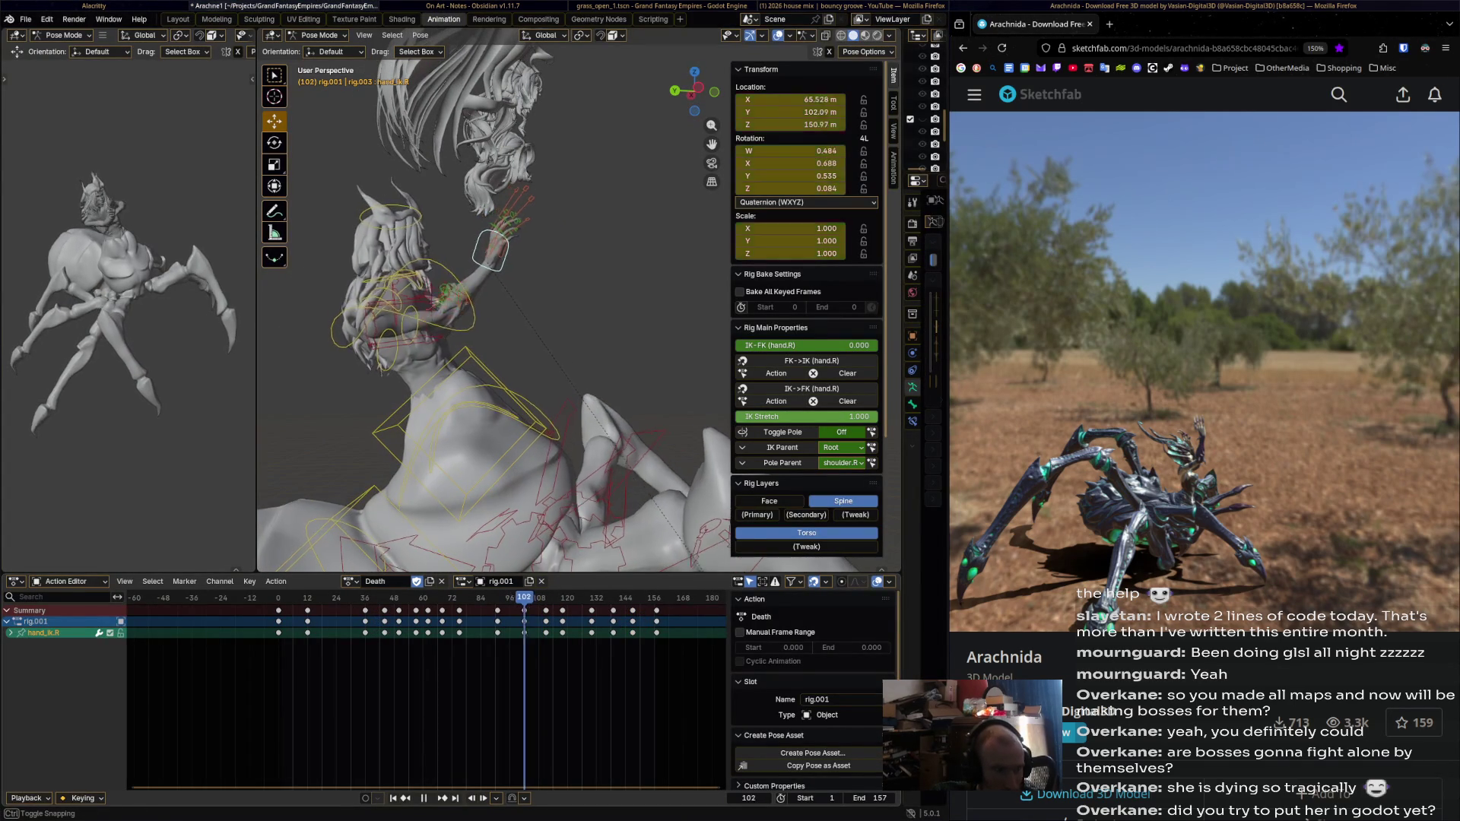
{"action": "key", "text": "ctrl+shift+space"}
{"action": "middle_click_drag", "start_coordinate": [494, 304], "coordinate": [532, 289]}
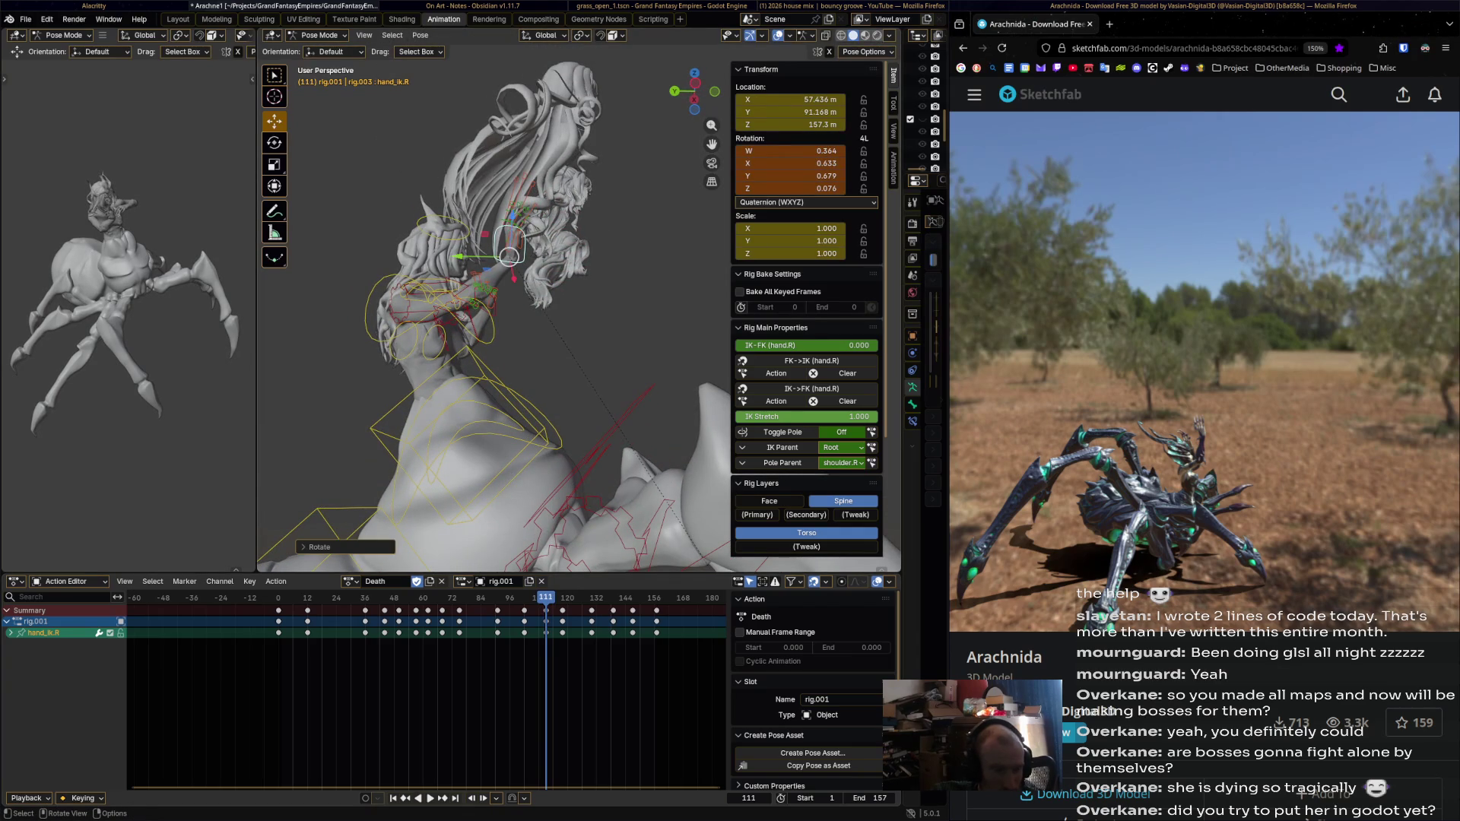
{"action": "key", "text": "Return"}
At frame 119, rotate and move hand_ik.R, keyframe it, and nudge the key slightly earlier.
{"action": "key", "text": "Right"}
{"action": "key", "text": "Right"}
{"action": "key", "text": "Right"}
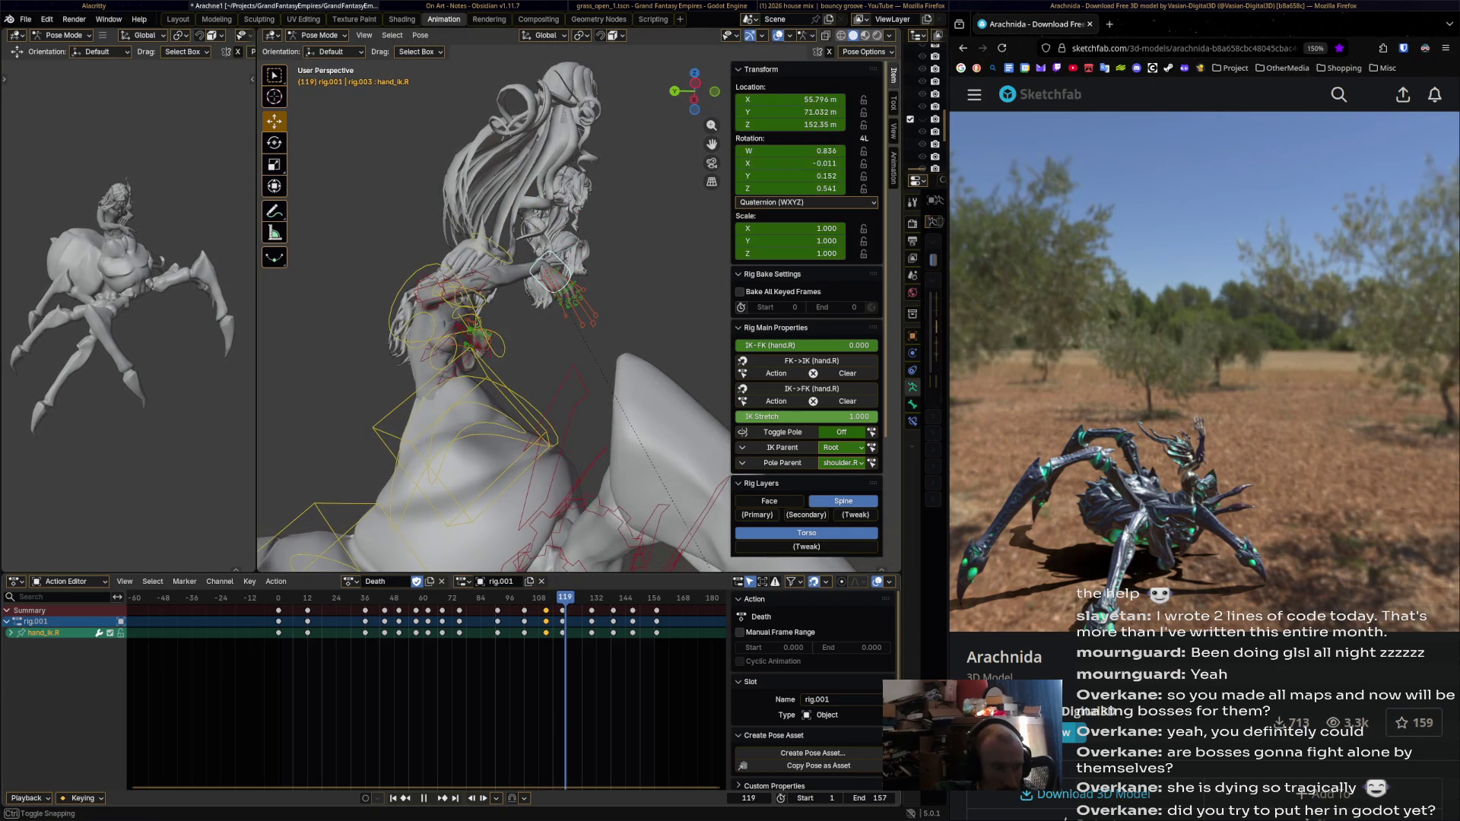
{"action": "key", "text": "r"}
{"action": "key", "text": "Return"}
{"action": "key", "text": "g"}
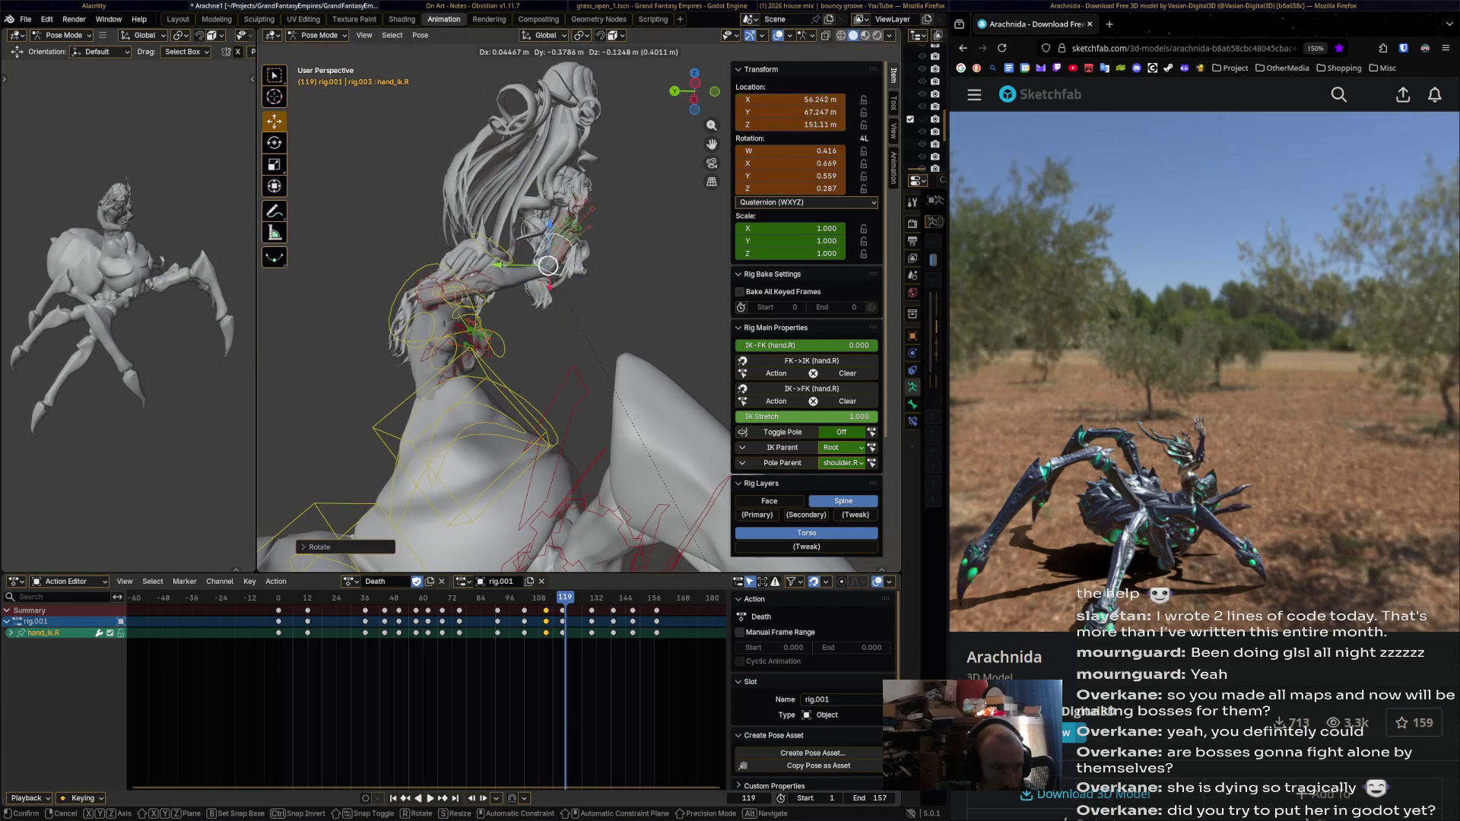
{"action": "key", "text": "Return"}
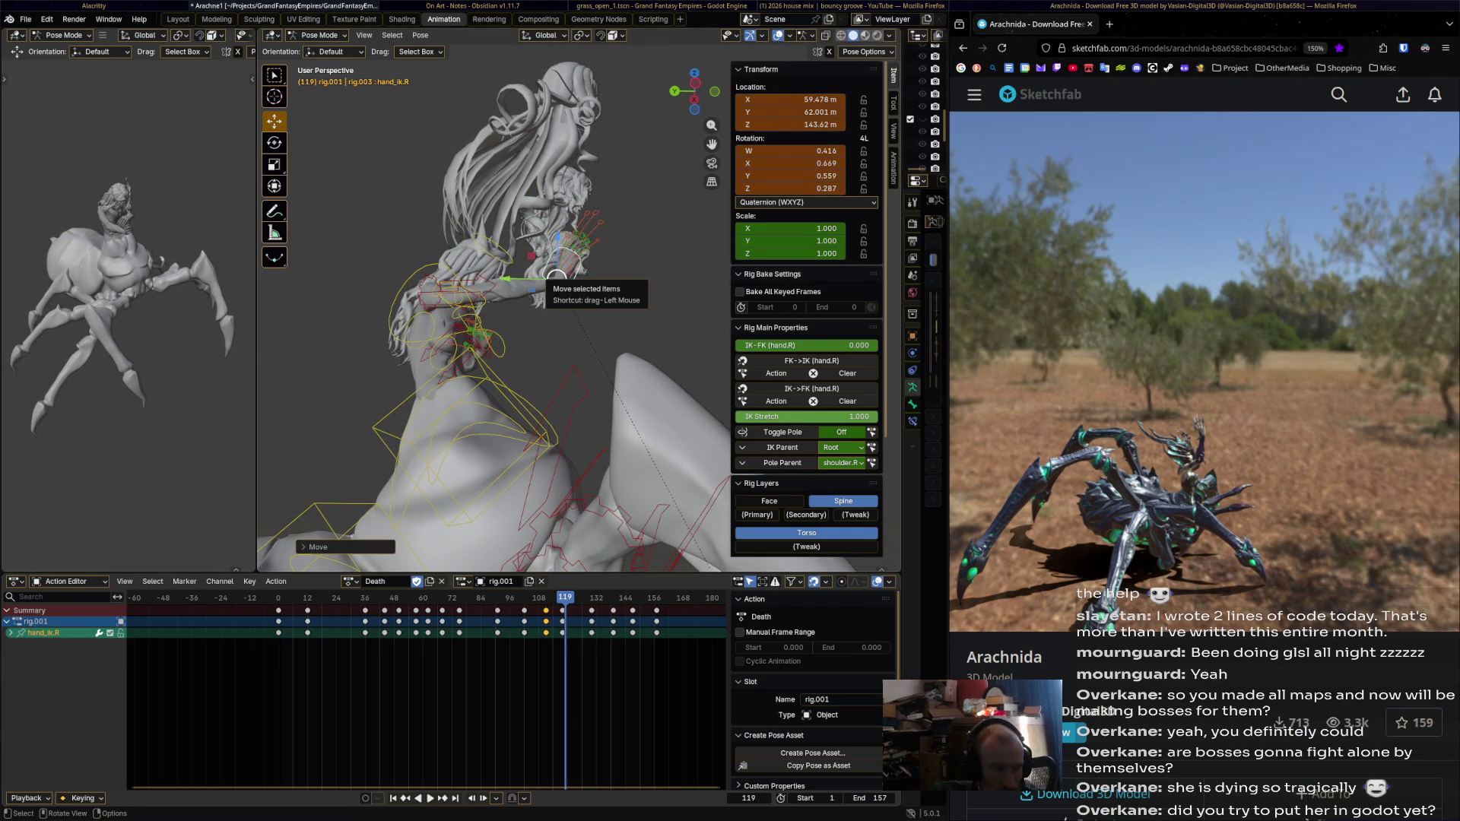
{"action": "key", "text": "i"}
{"action": "key", "text": "g"}
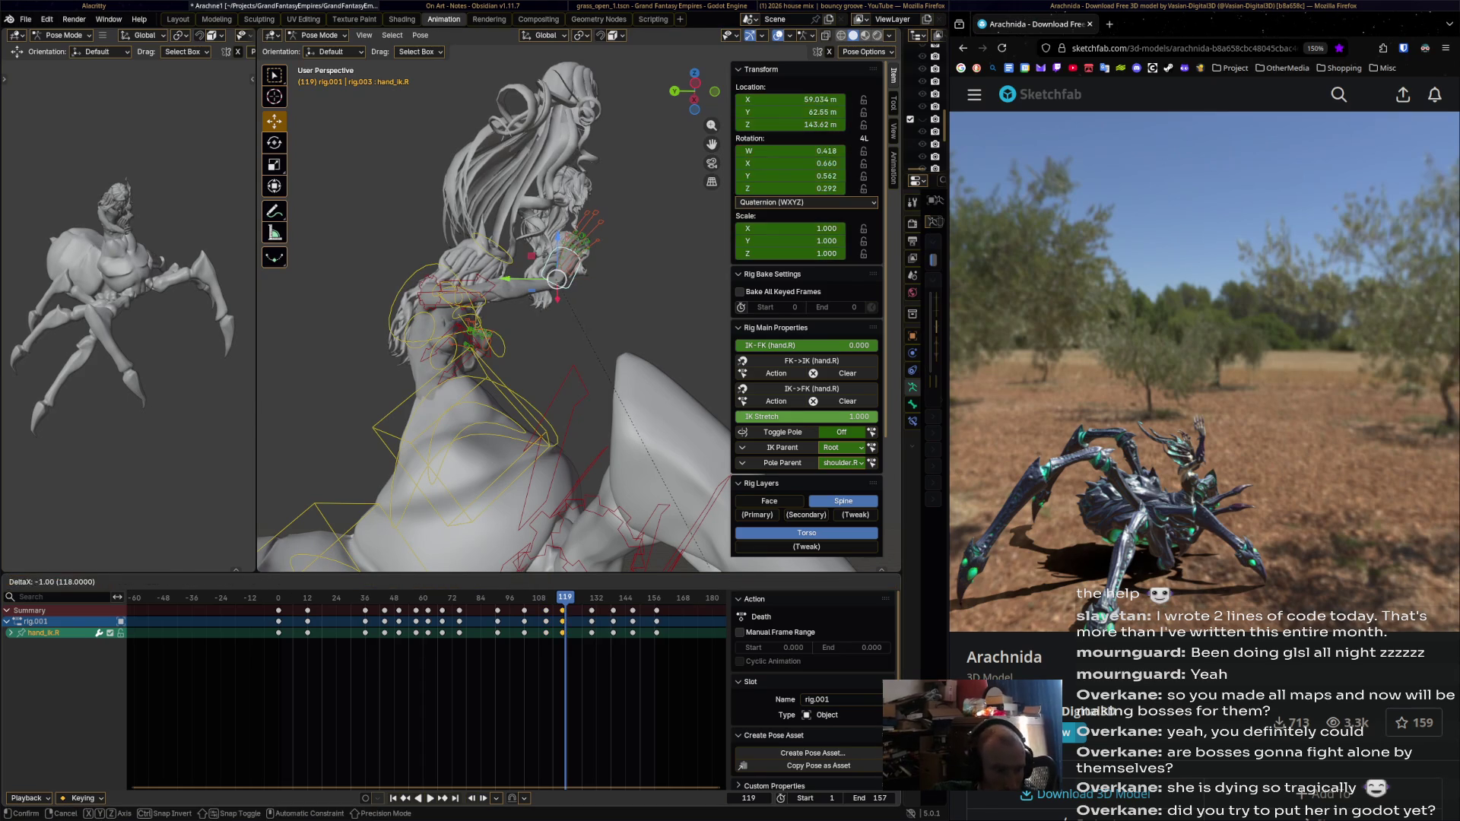
{"action": "key", "text": "Return"}
At frame 130, move hand_ik.R up and right, rotate it twice, and keyframe the pose.
{"action": "key", "text": "space"}
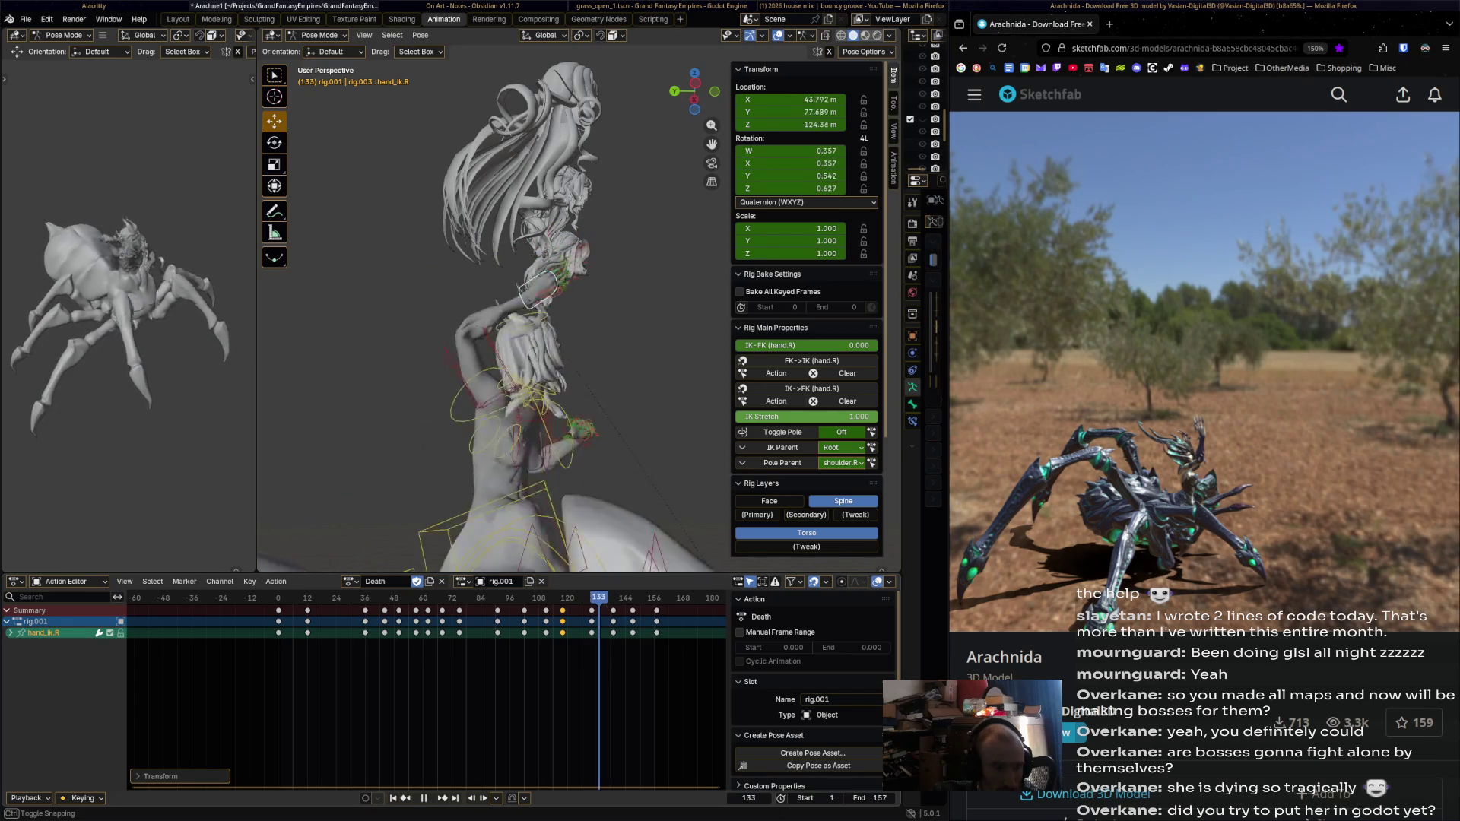
{"action": "key", "text": "Escape"}
{"action": "key", "text": "g"}
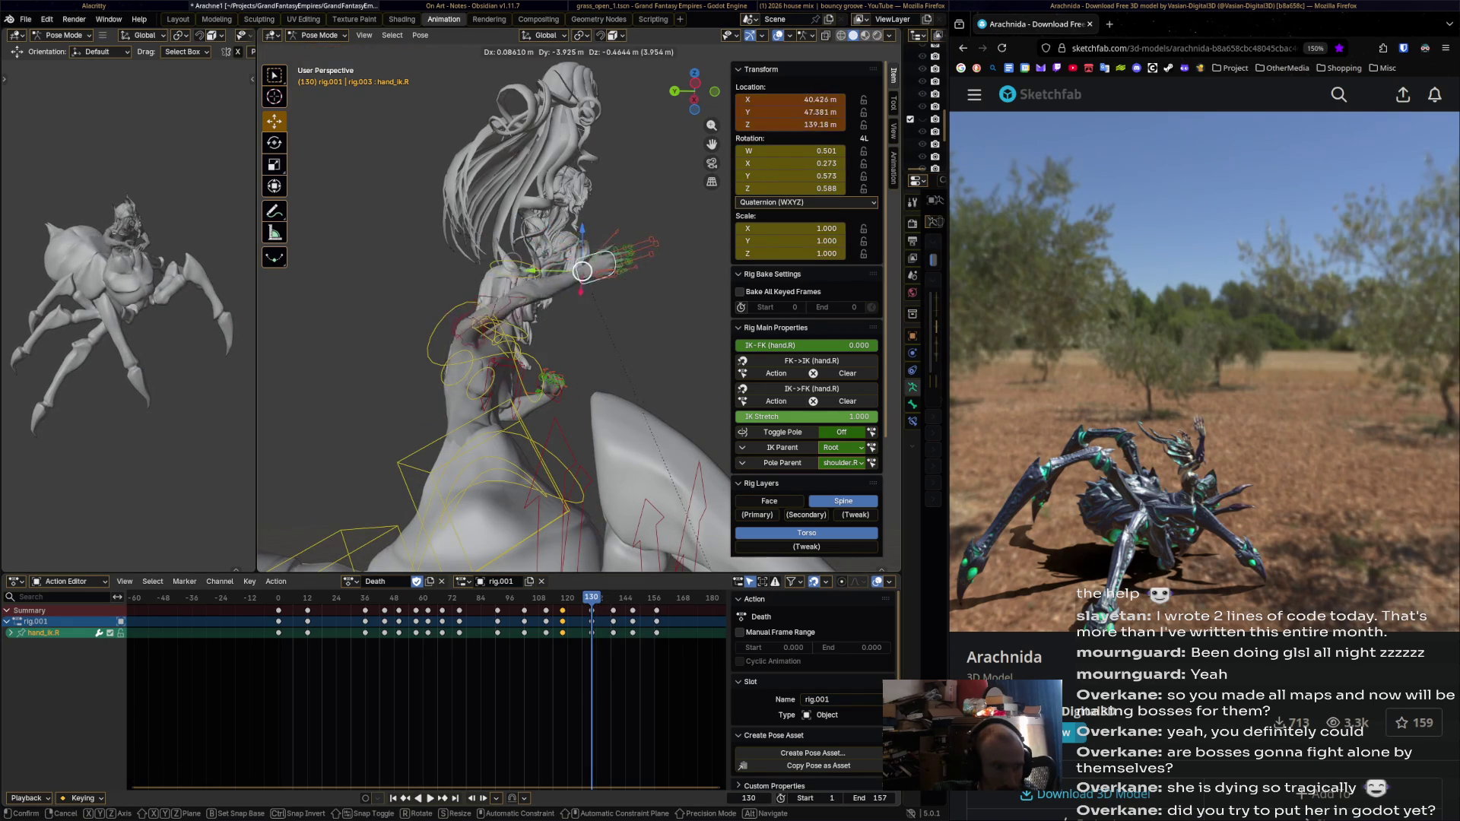
{"action": "left_click", "coordinate": [585, 251]}
{"action": "mouse_move", "coordinate": [585, 251]}
{"action": "middle_mouse_down"}
{"action": "mouse_move", "coordinate": [603, 263]}
{"action": "mouse_move", "coordinate": [553, 266]}
{"action": "mouse_move", "coordinate": [581, 254]}
{"action": "middle_mouse_up"}
{"action": "key", "text": "r"}
{"action": "left_click", "coordinate": [608, 267]}
{"action": "key", "text": "r"}
{"action": "left_click", "coordinate": [571, 260]}
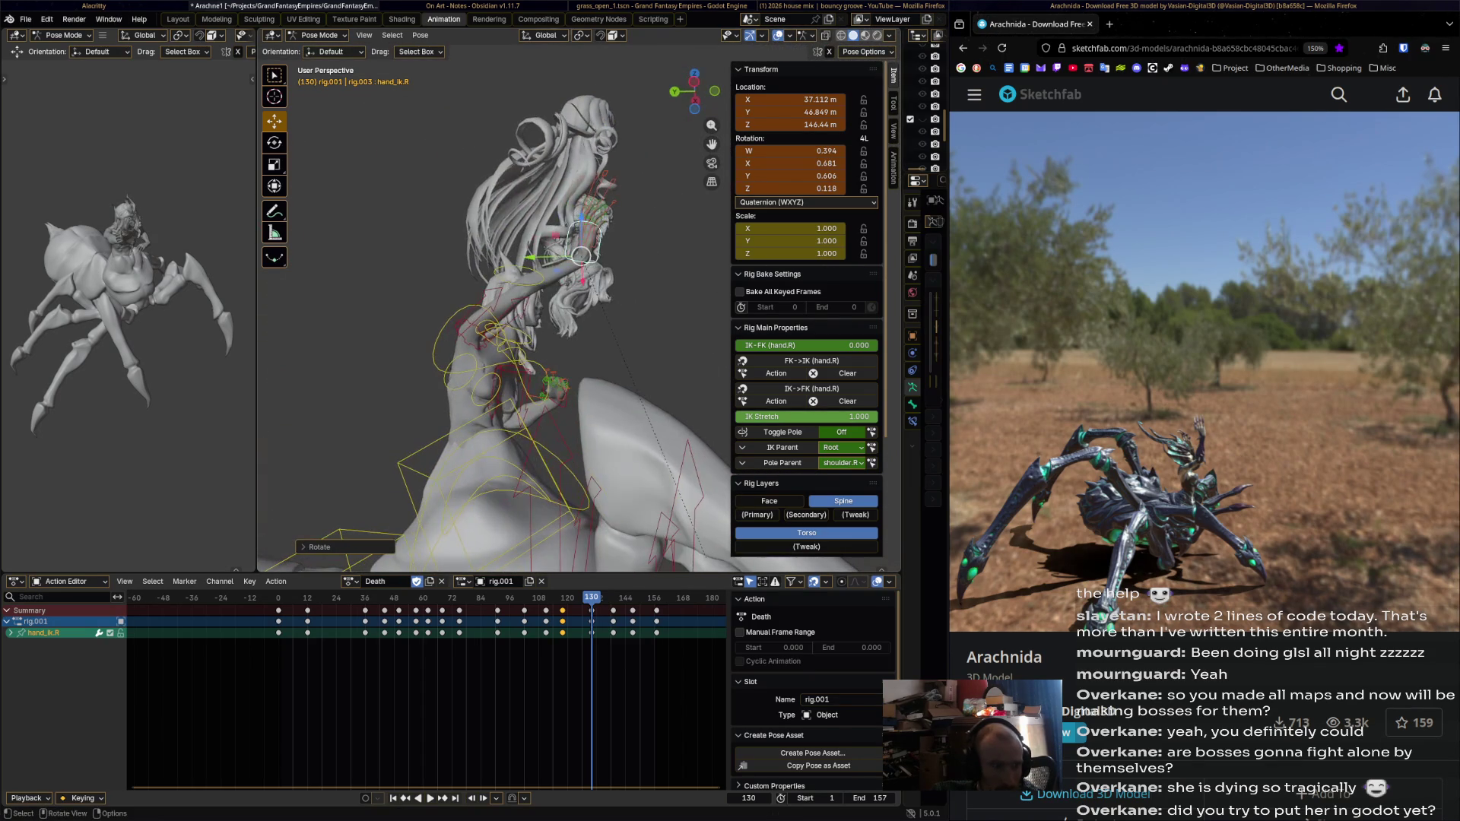
{"action": "key", "text": "i"}
Play back the Death action to check the right-hand motion up to frame 152.
{"action": "key", "text": "space"}
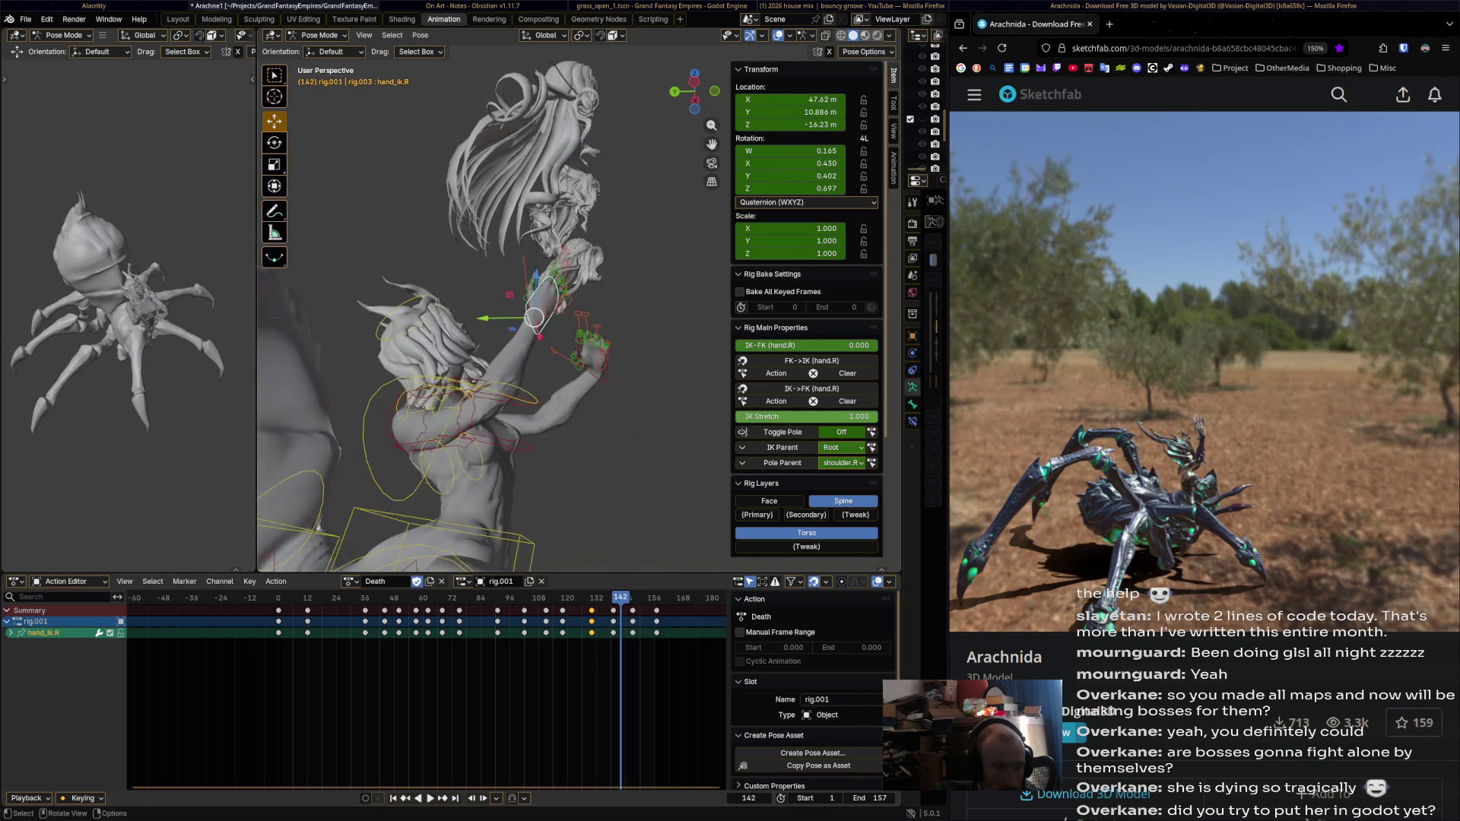
{"action": "key", "text": "Escape"}
{"action": "key", "text": "space"}
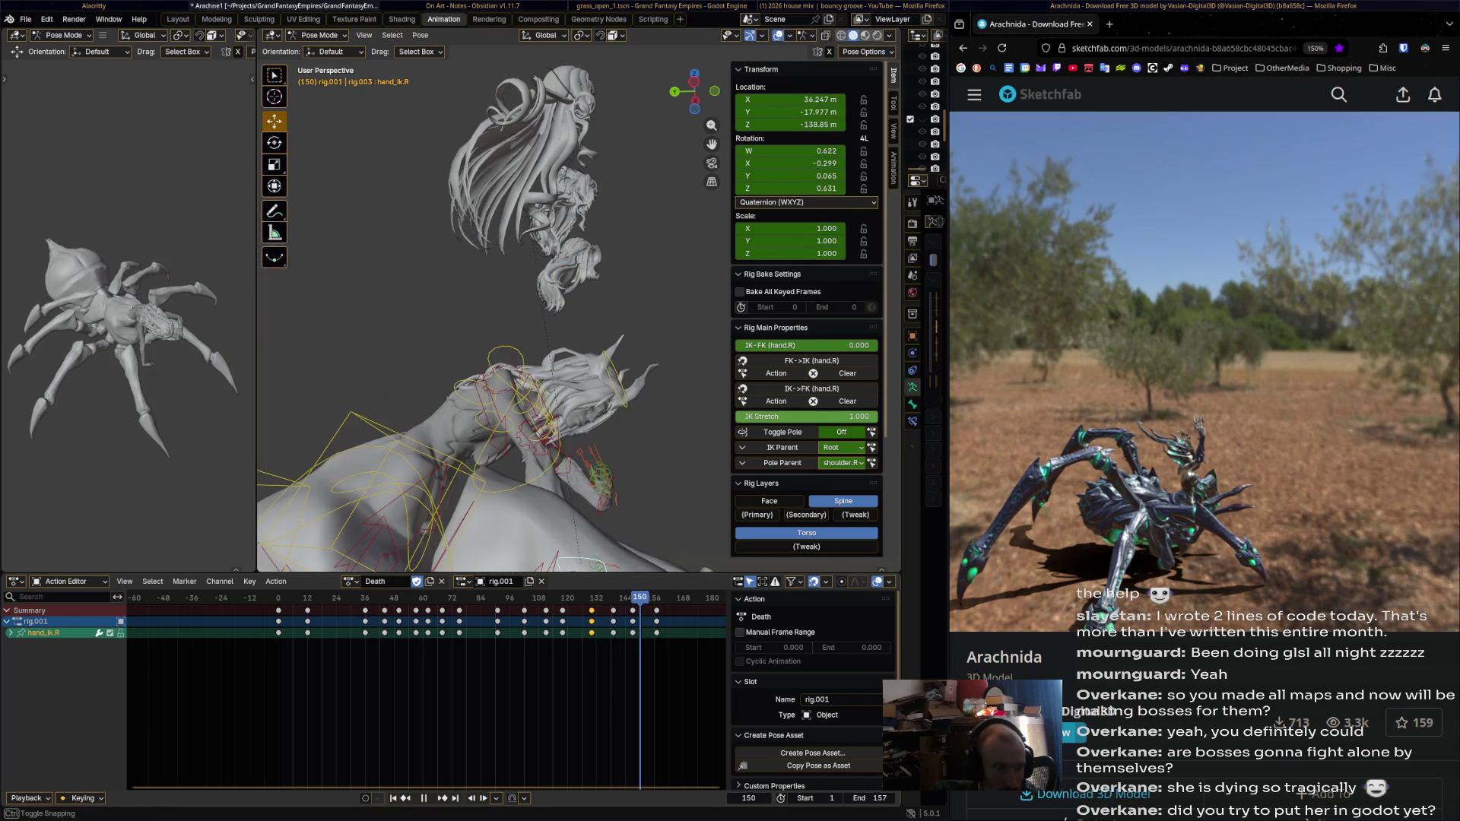
{"action": "key", "text": "space"}
{"action": "mouse_move", "coordinate": [494, 320]}
{"action": "middle_mouse_down"}
{"action": "mouse_move", "coordinate": [403, 365]}
{"action": "mouse_move", "coordinate": [448, 395]}
{"action": "middle_mouse_up"}
Frame the spider, play the Death action, stop at frame 23, and save Arachne1.blend.
{"action": "key", "text": "Right"}
{"action": "key", "text": "Right"}
{"action": "key", "text": "Right"}
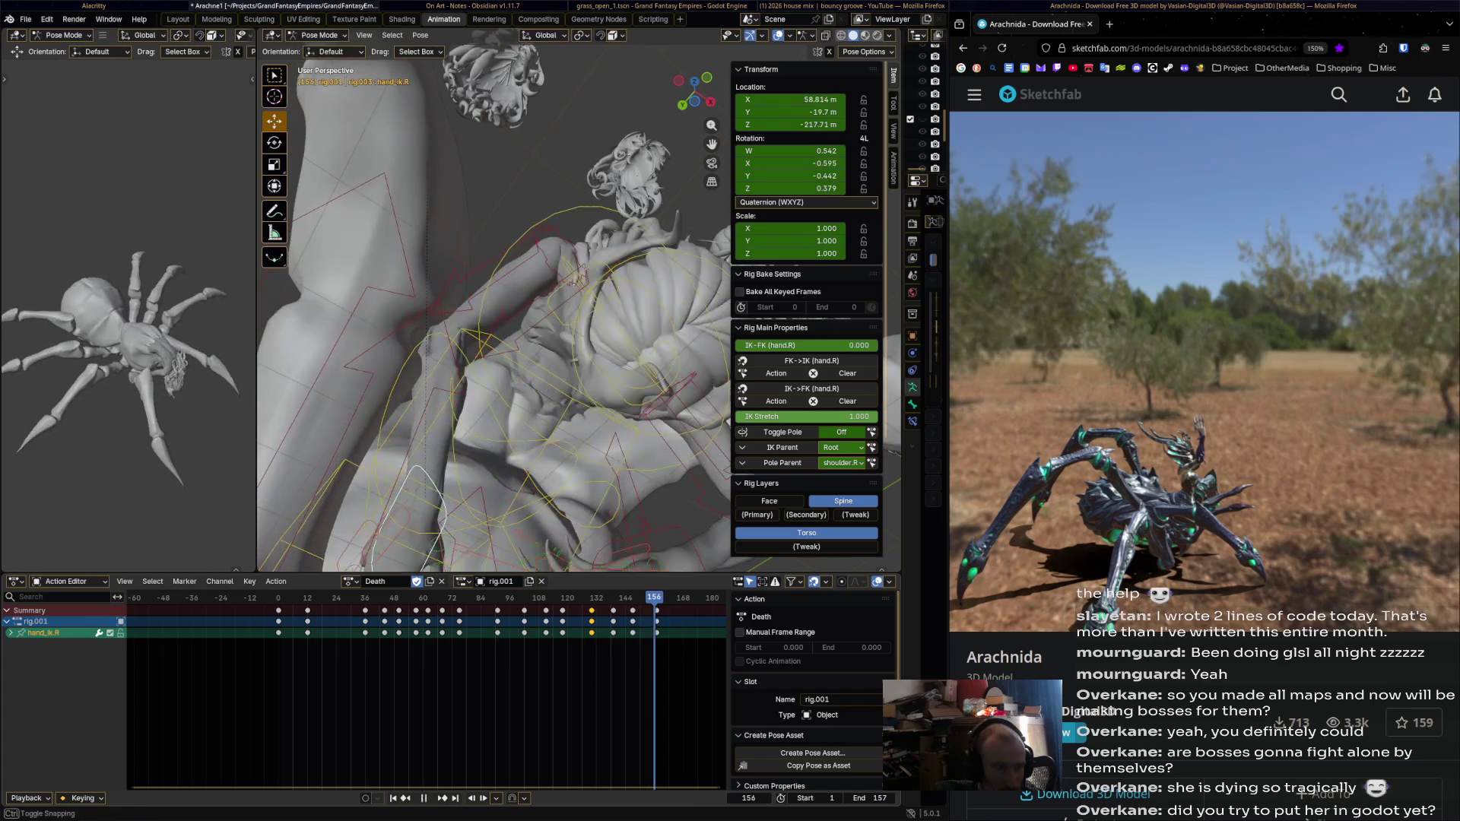
{"action": "key", "text": "Home"}
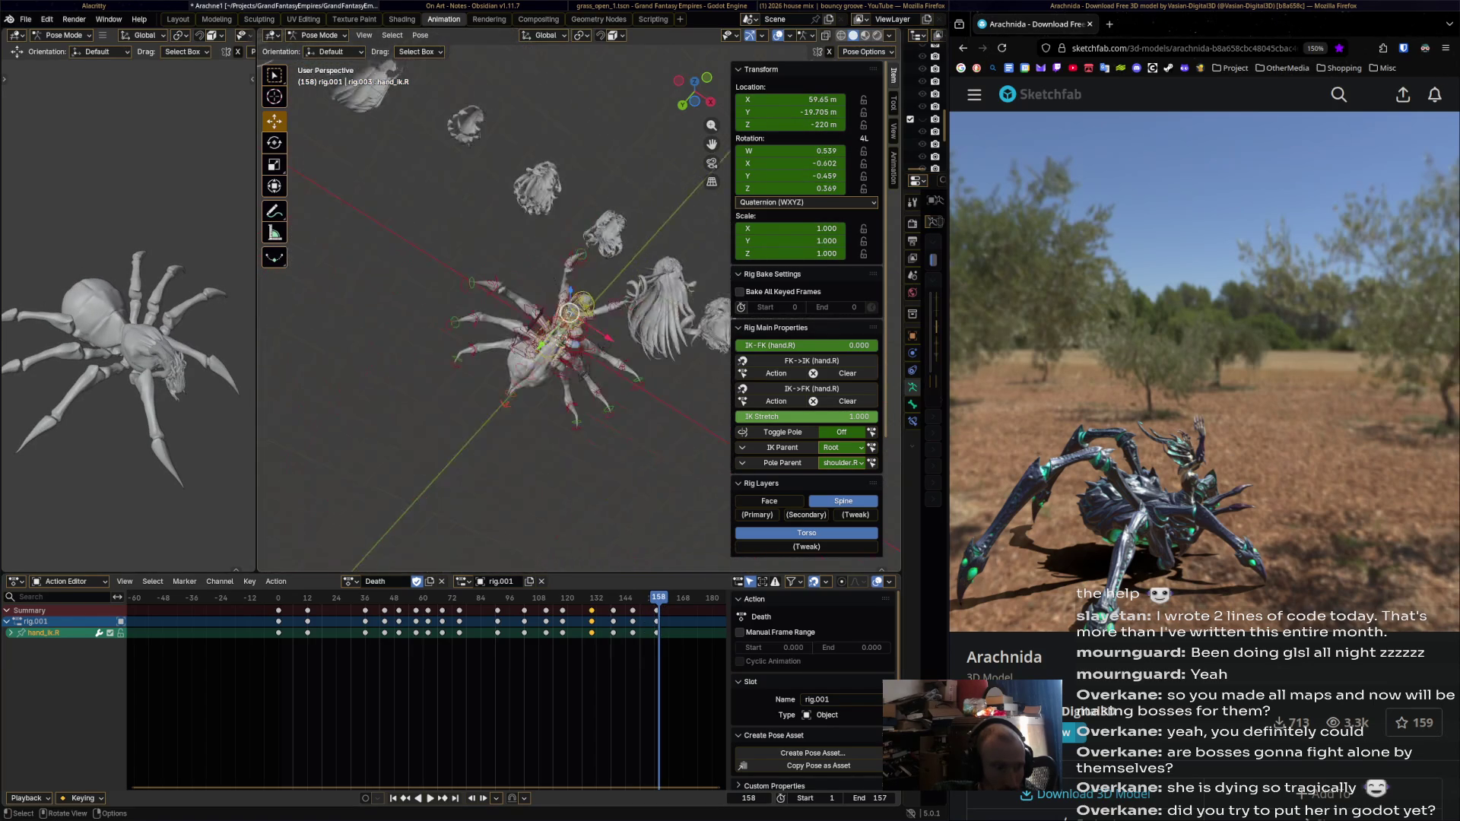
{"action": "scroll", "coordinate": [502, 426], "scroll_direction": "up", "scroll_amount": 4}
{"action": "key", "text": "space"}
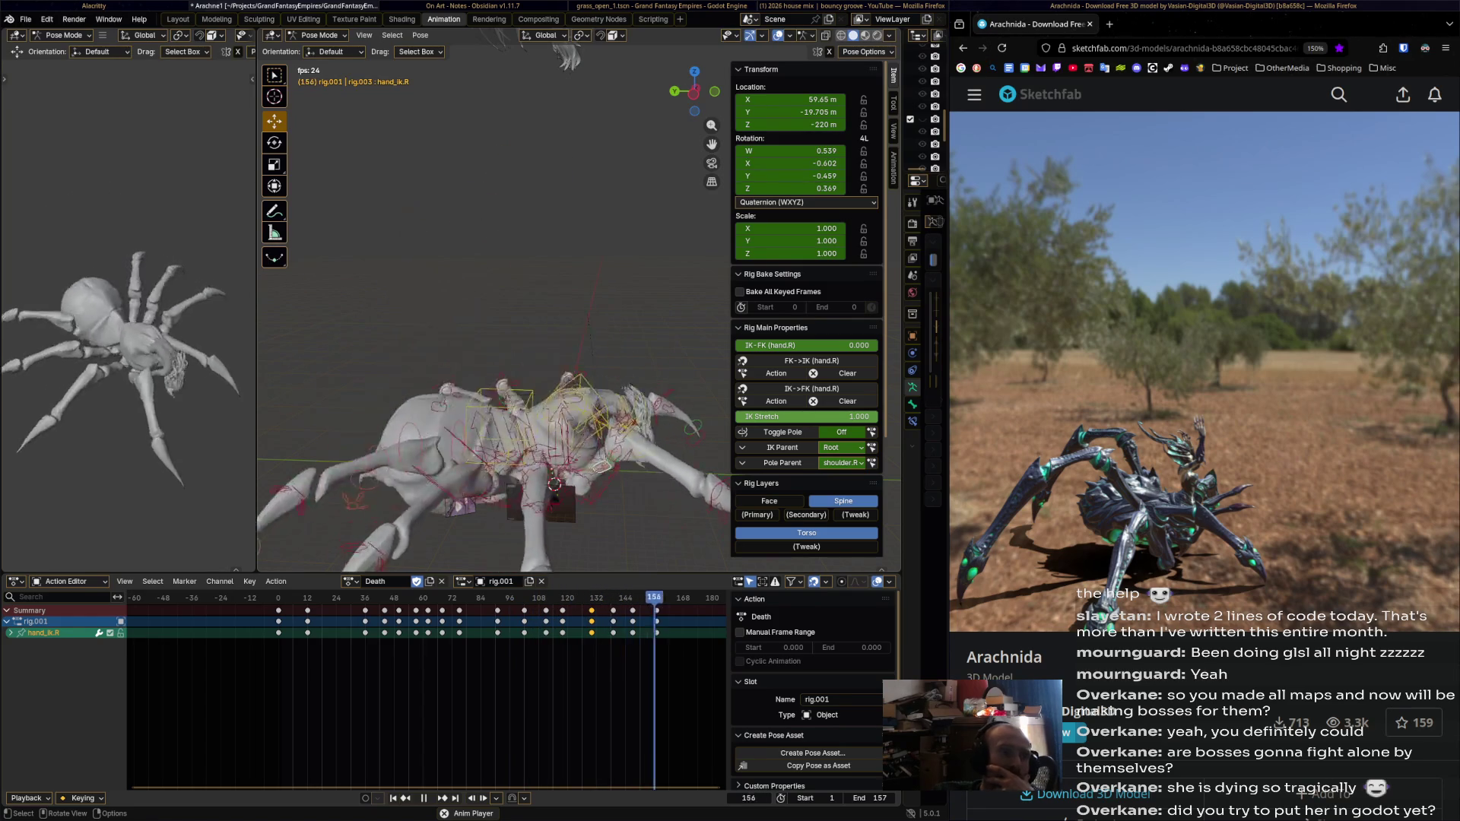
{"action": "key", "text": "space"}
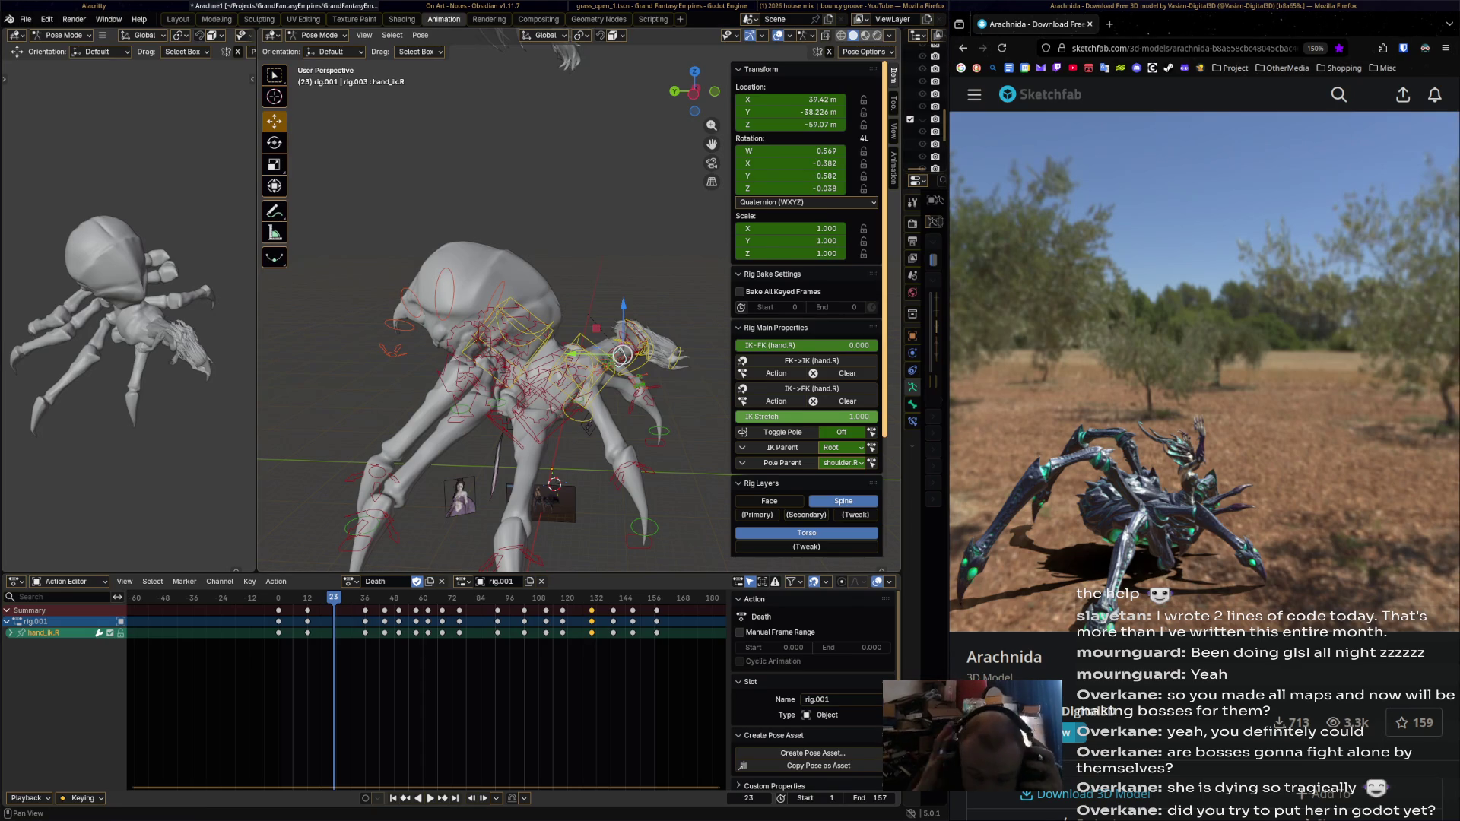
{"action": "middle_click_drag", "start_coordinate": [494, 343], "coordinate": [509, 338]}
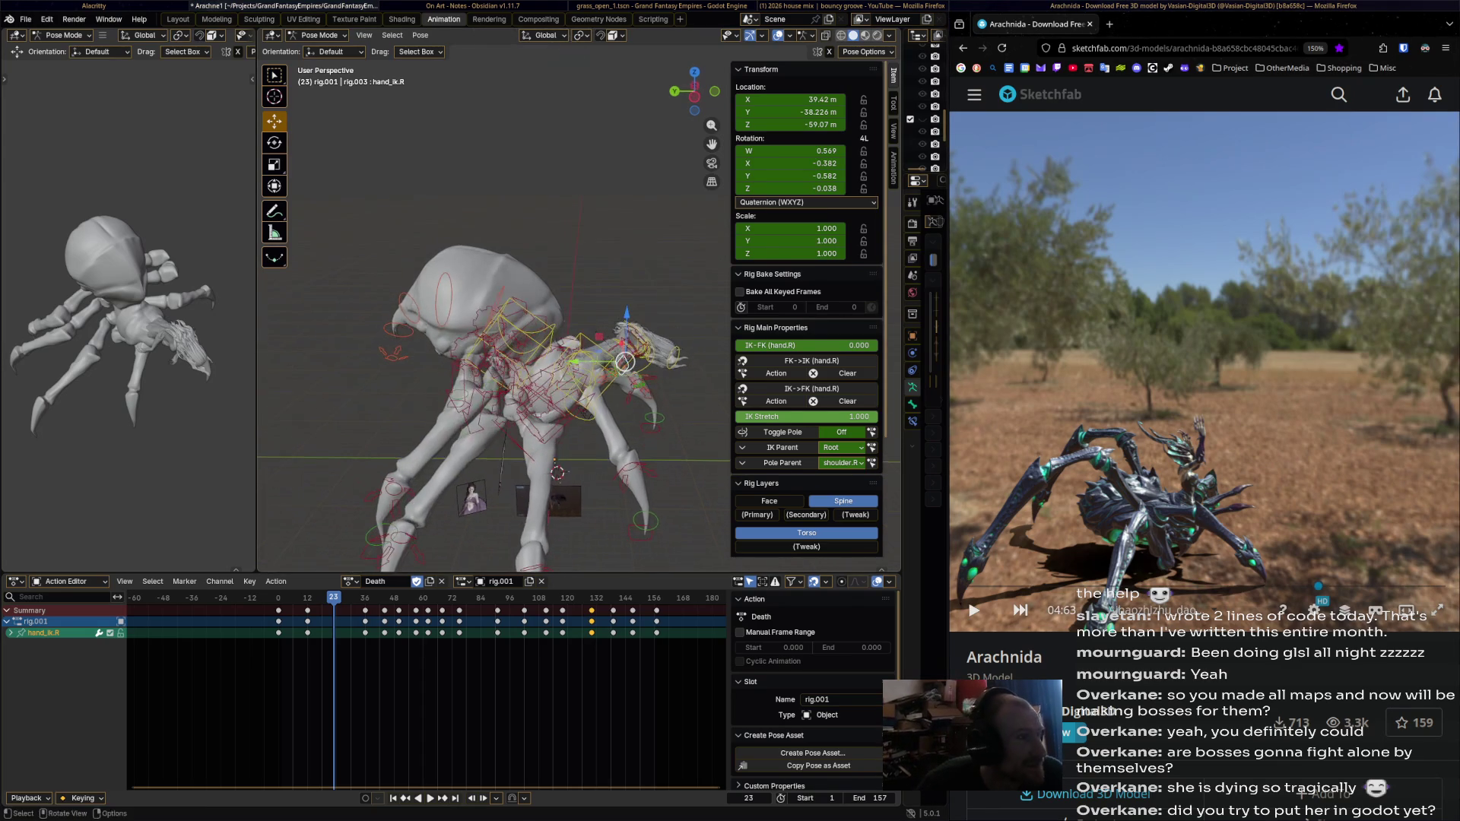
{"action": "key", "text": "ctrl+s"}
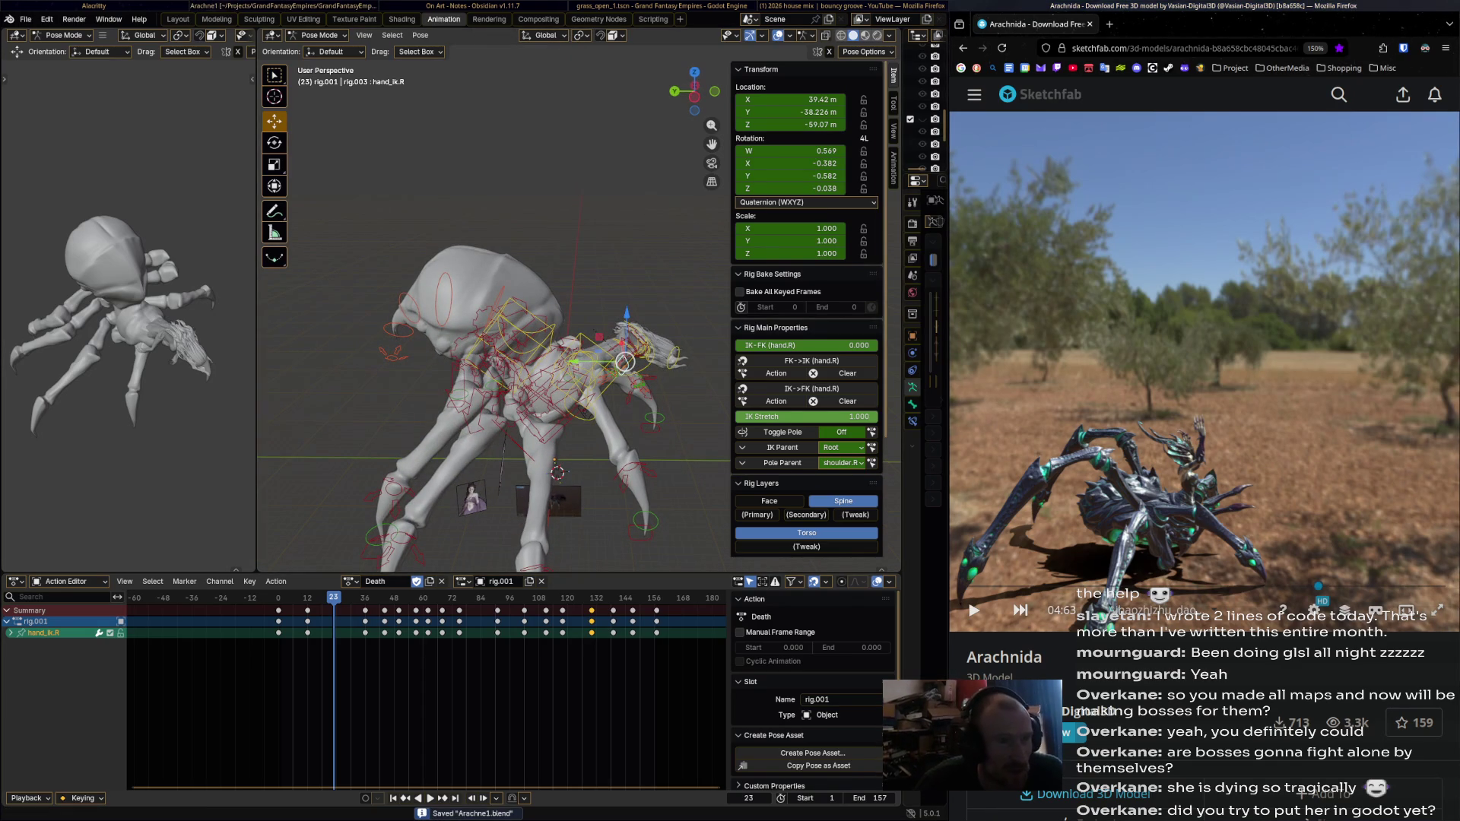
Close the Sketchfab browser window and switch to the On Art note in Obsidian.
{"action": "key", "text": "ctrl+w"}
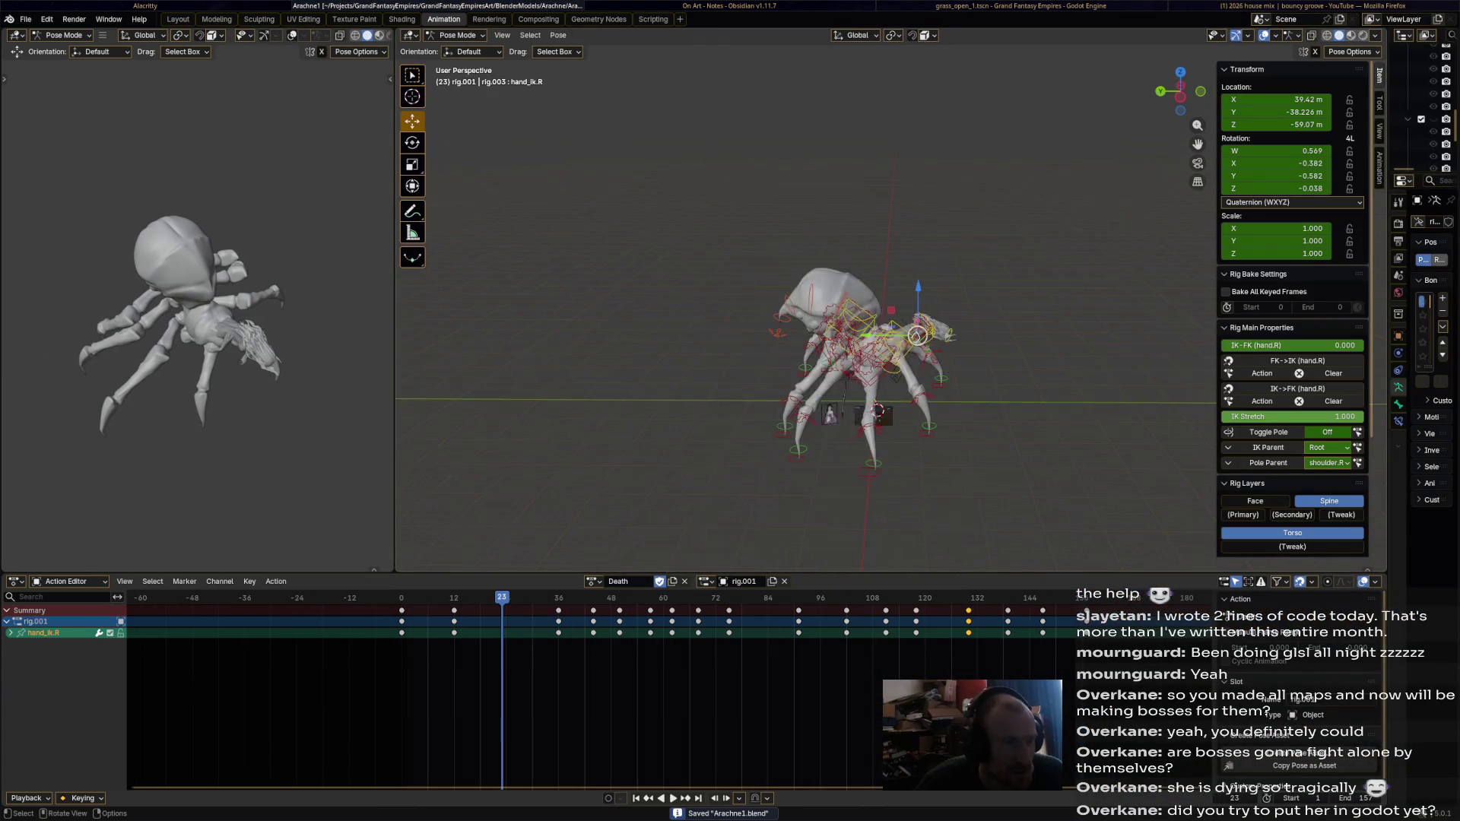
{"action": "key", "text": "super+Right"}
{"action": "scroll", "coordinate": [791, 456], "scroll_direction": "down", "scroll_amount": 3}
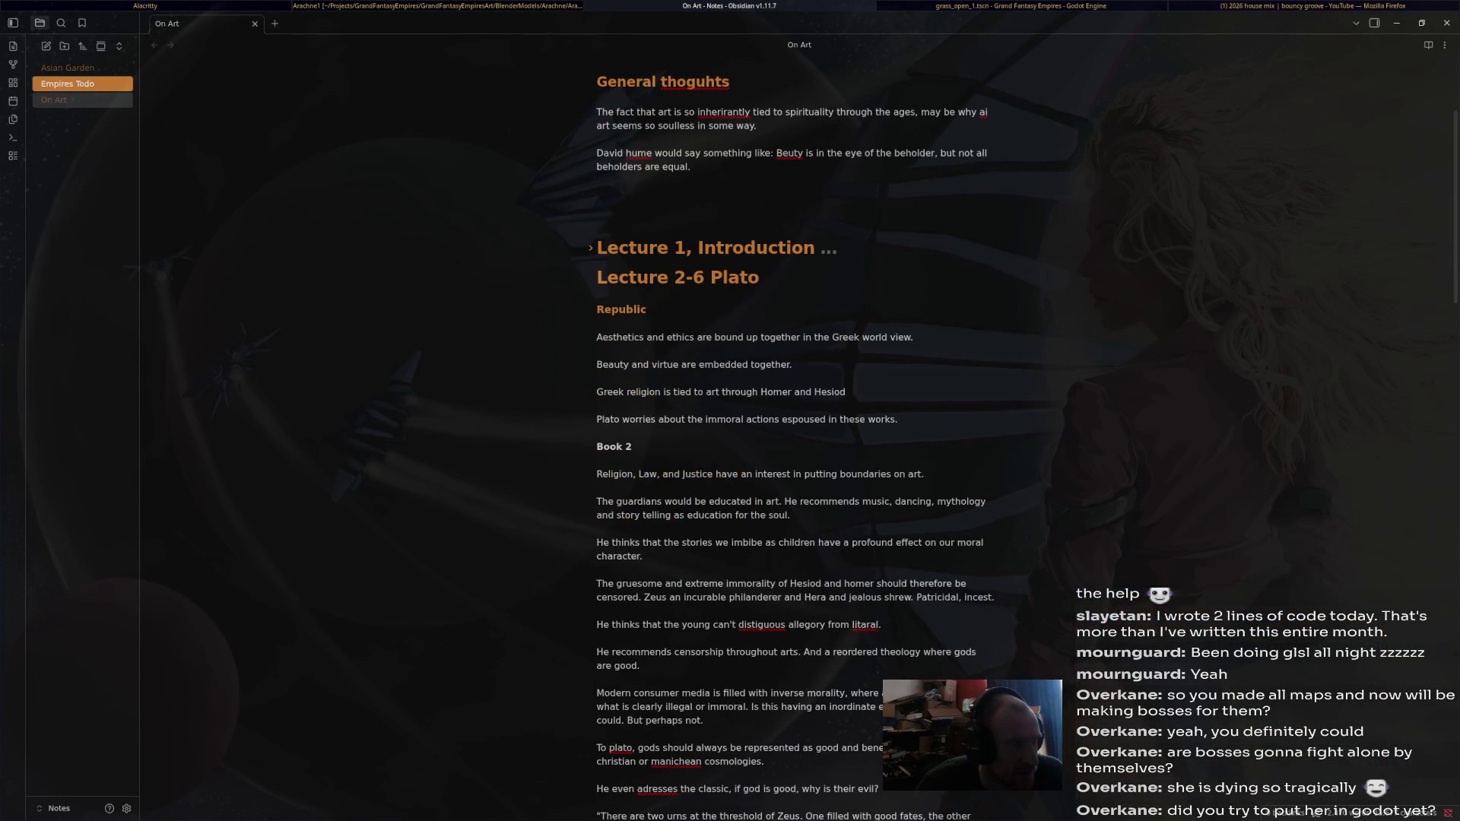
Open the Empires Todo note and tick the Spider Queen checkbox.
{"action": "left_click", "coordinate": [68, 83]}
{"action": "left_click", "coordinate": [606, 356]}
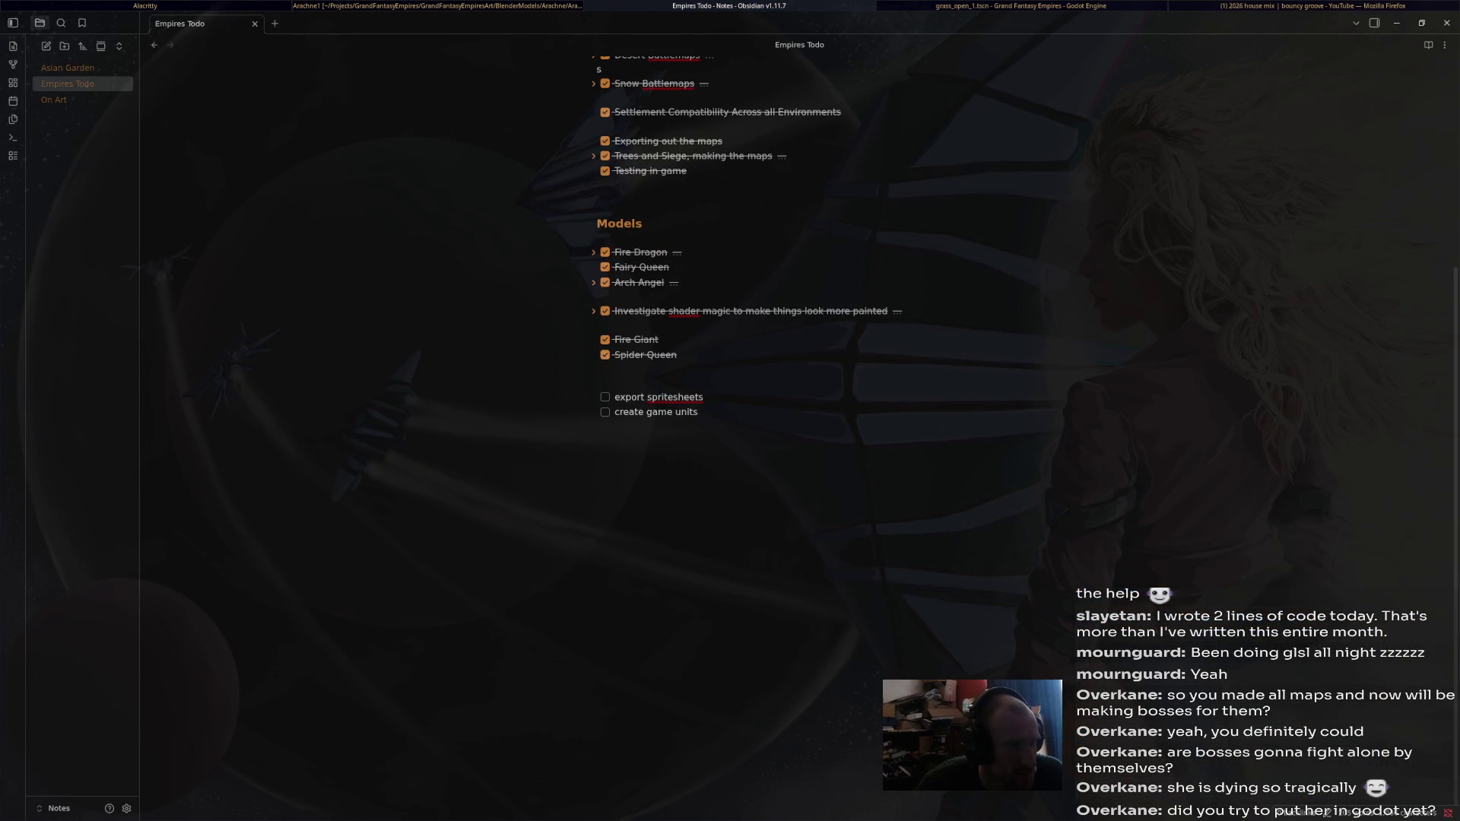
{"action": "key", "text": "shift+Down"}
{"action": "key", "text": "shift+Down"}
{"action": "key", "text": "shift+End"}
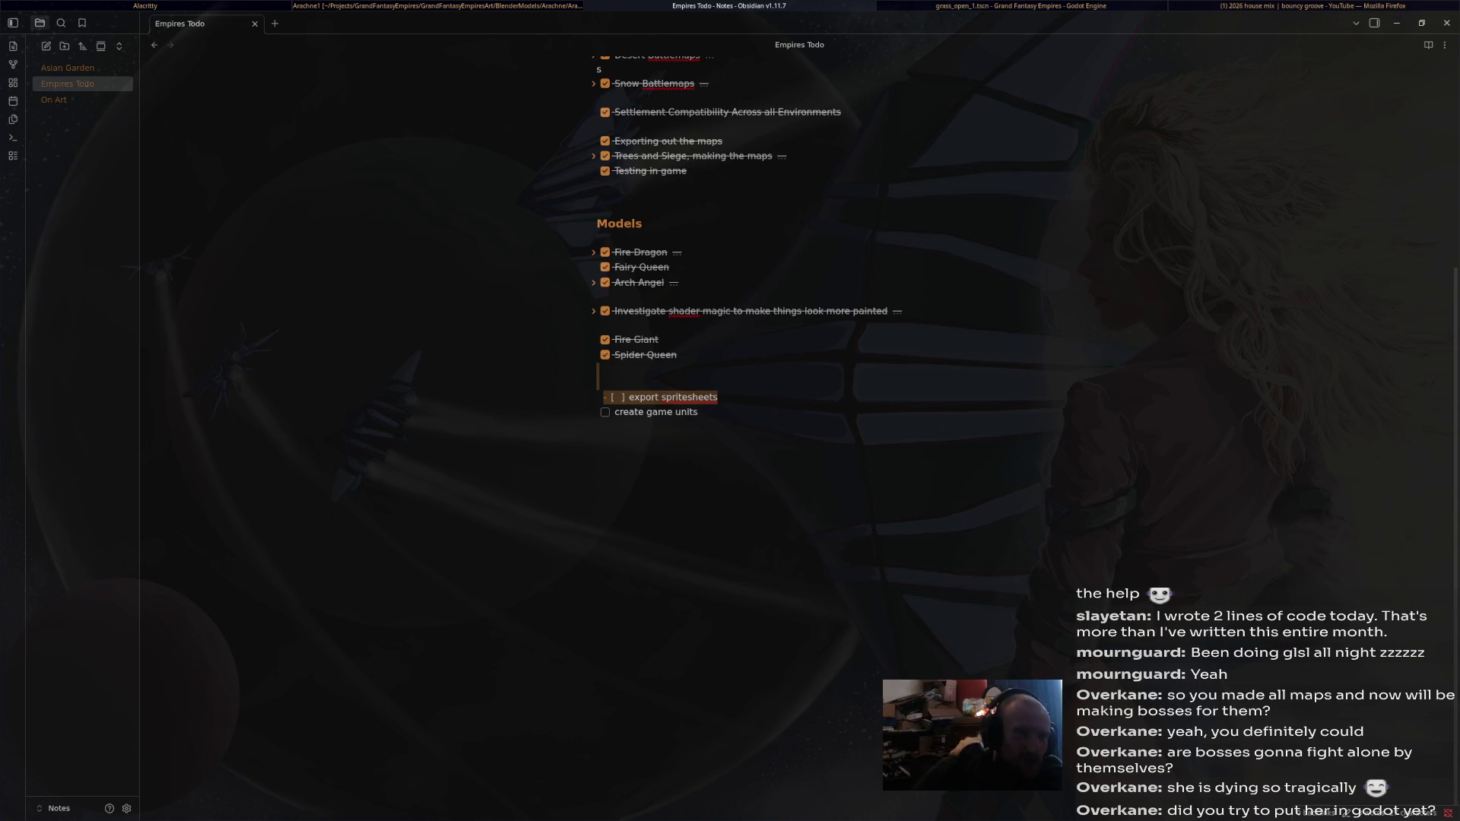
Move through the todo lines to the end of 'create game units', then switch to Blender.
{"action": "key", "text": "alt+Tab"}
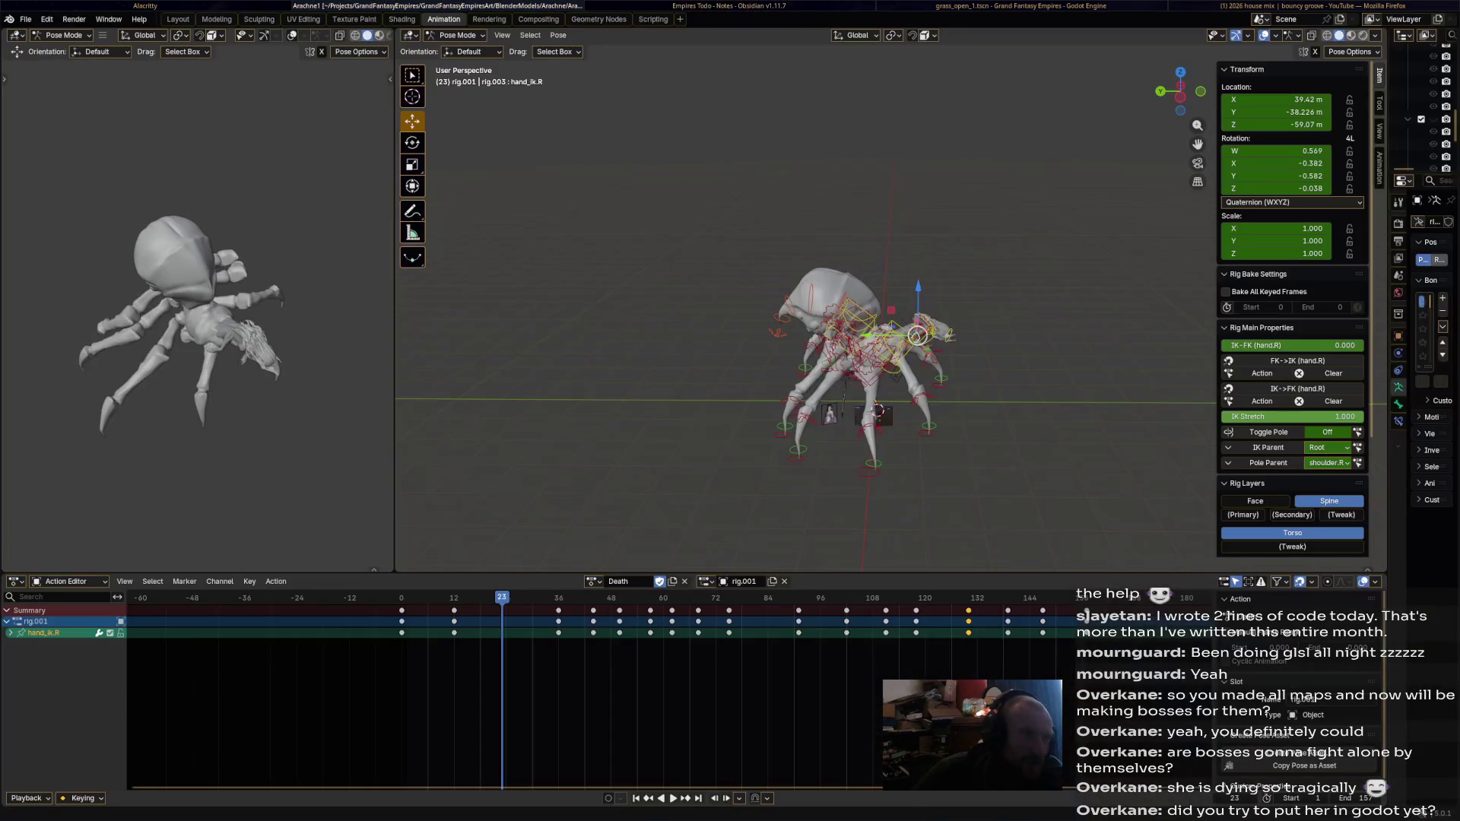
{"action": "key", "text": "alt+Tab"}
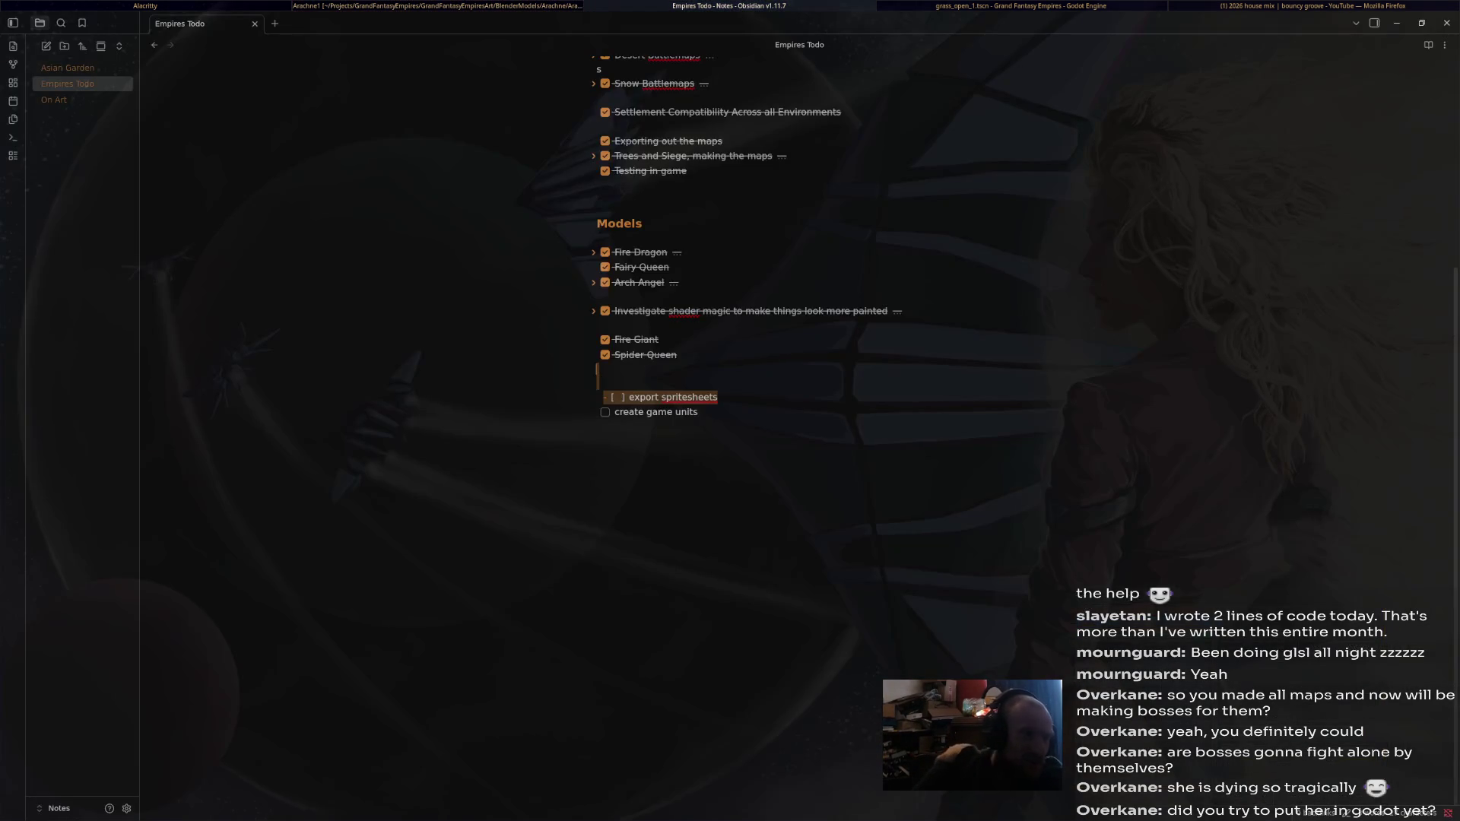
{"action": "key", "text": "shift+Down"}
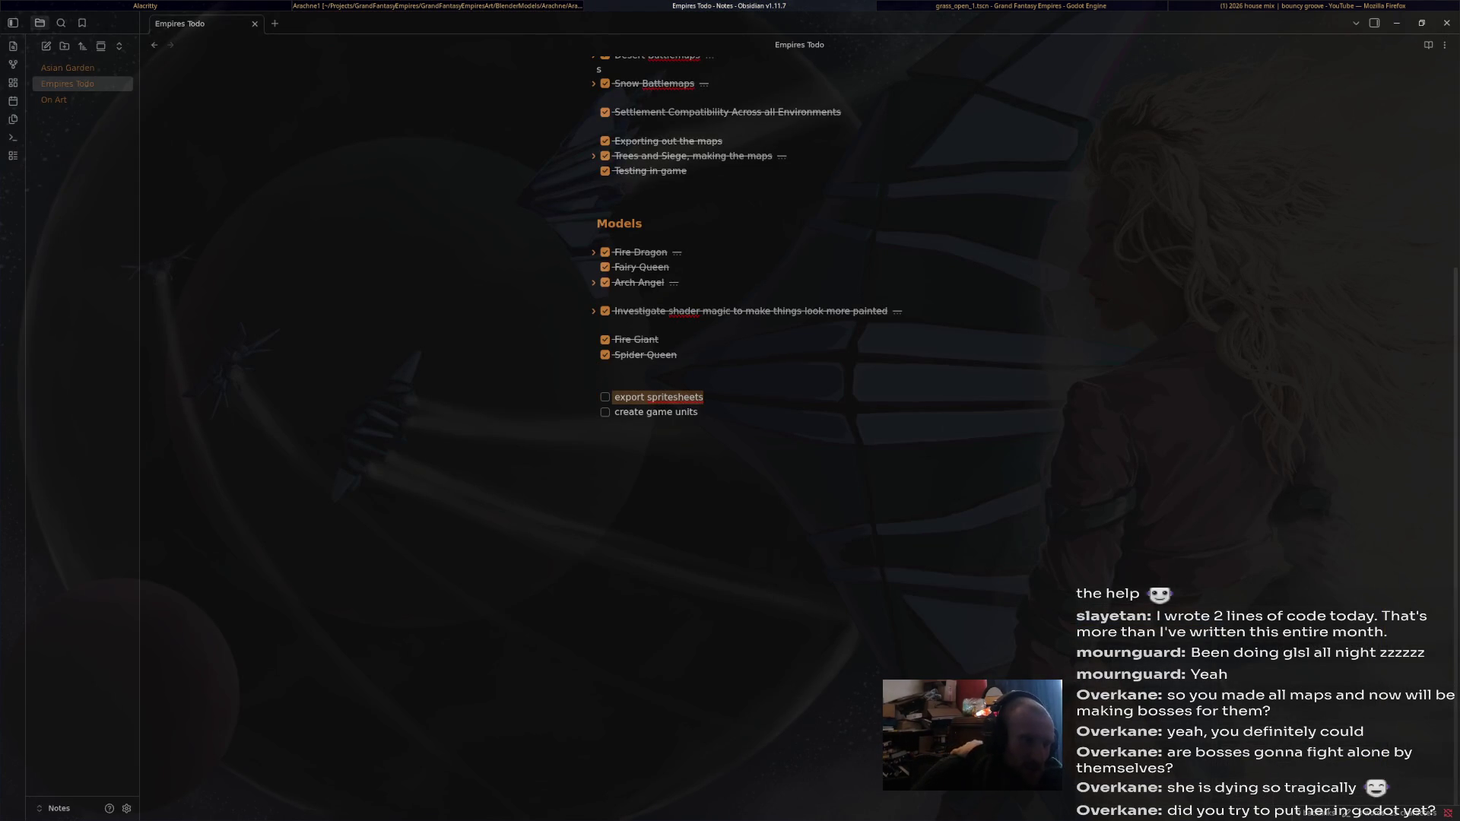
{"action": "key", "text": "shift+Up"}
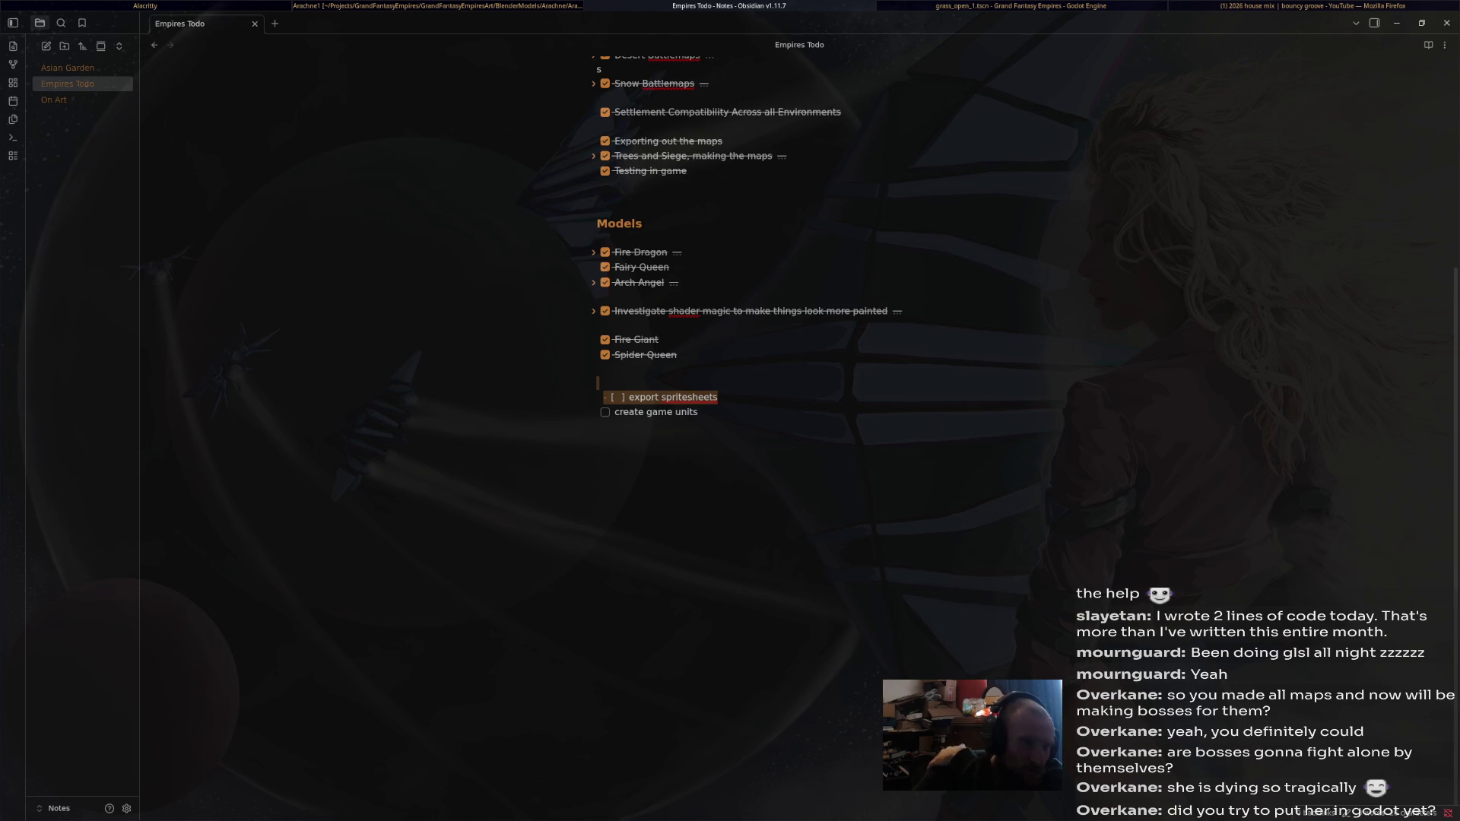
{"action": "key", "text": "Down"}
{"action": "key", "text": "Down"}
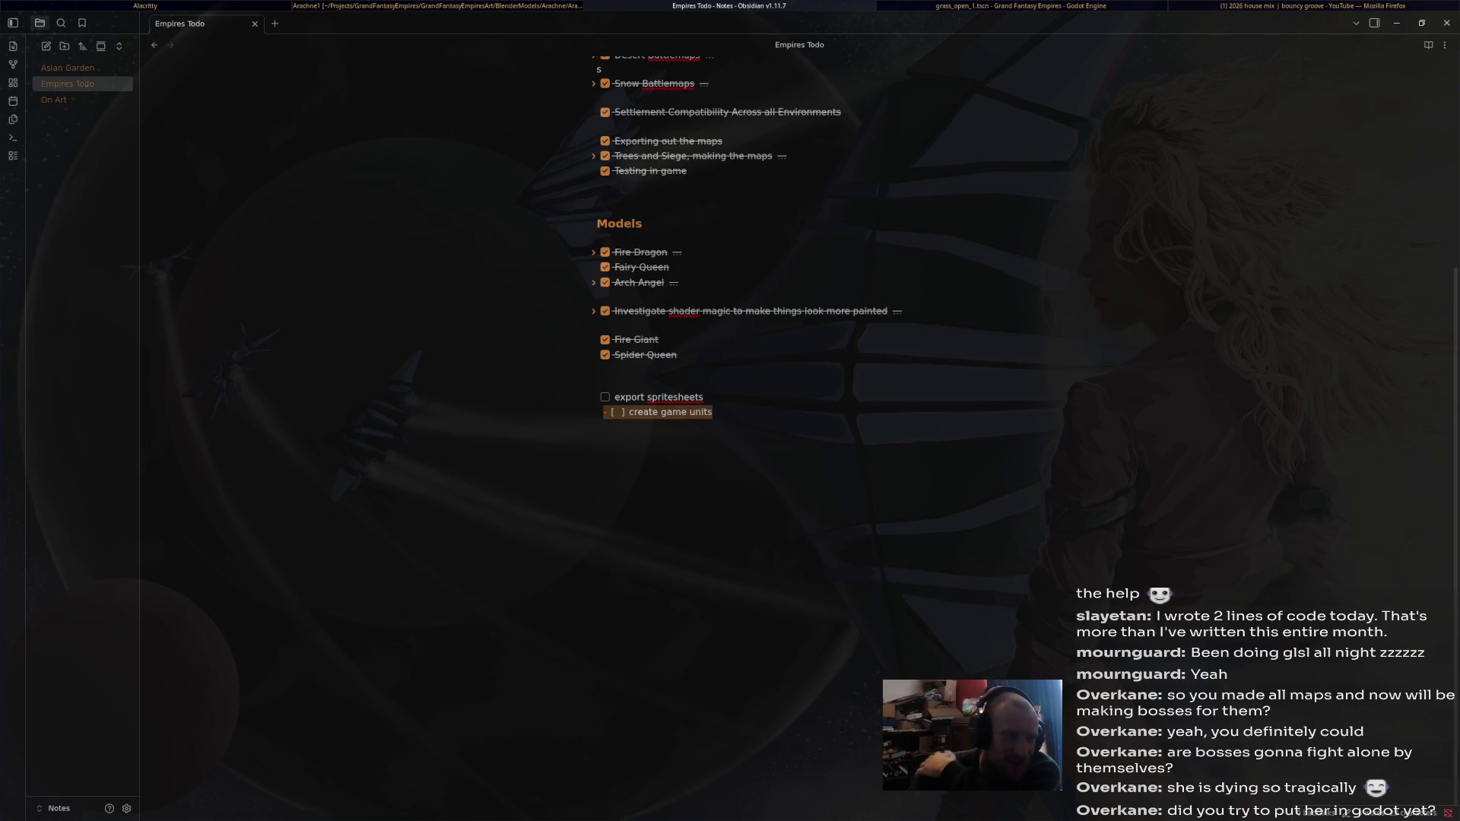
{"action": "key", "text": "End"}
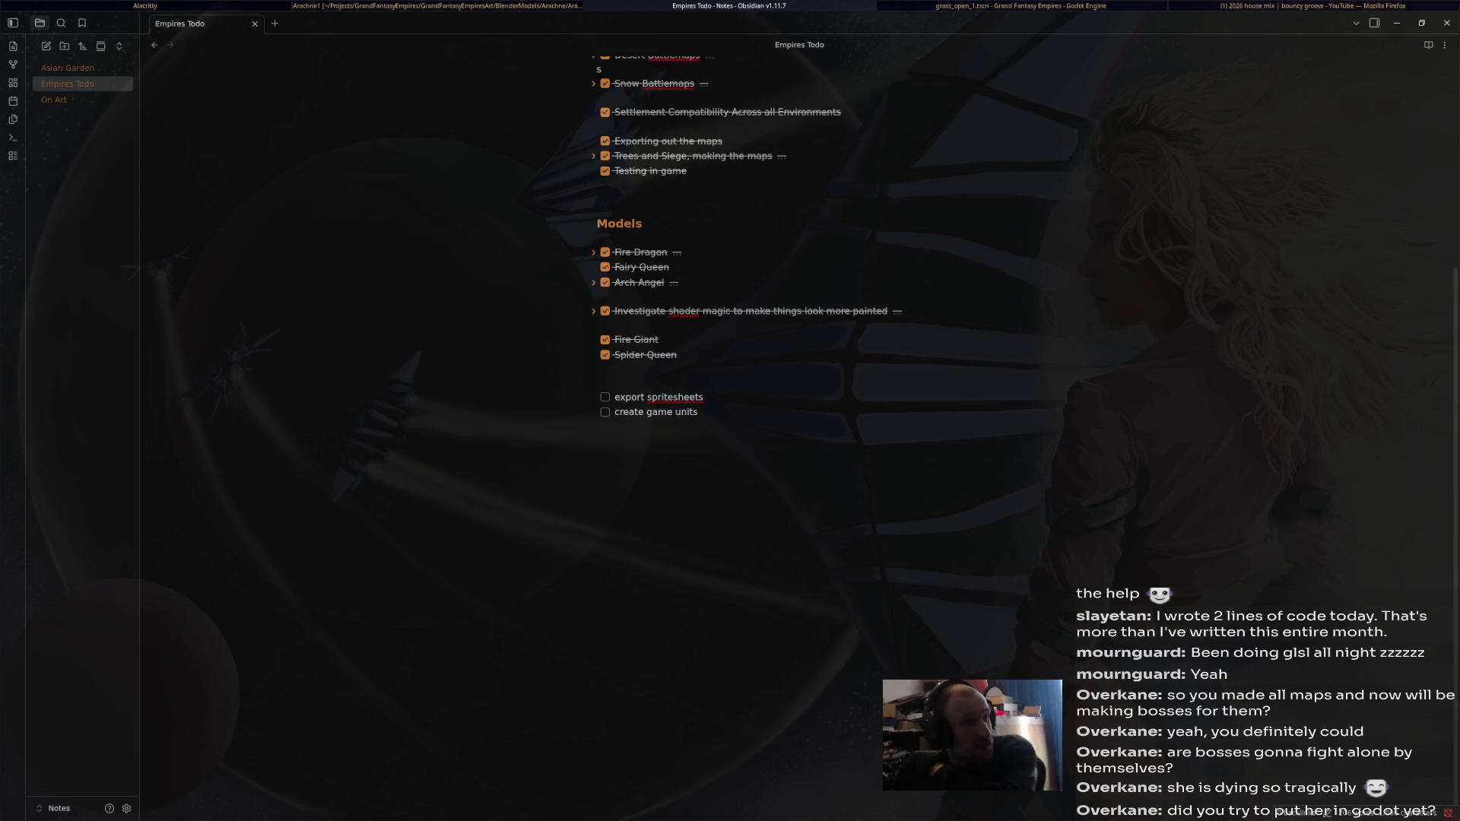
{"action": "key", "text": "super+Left"}
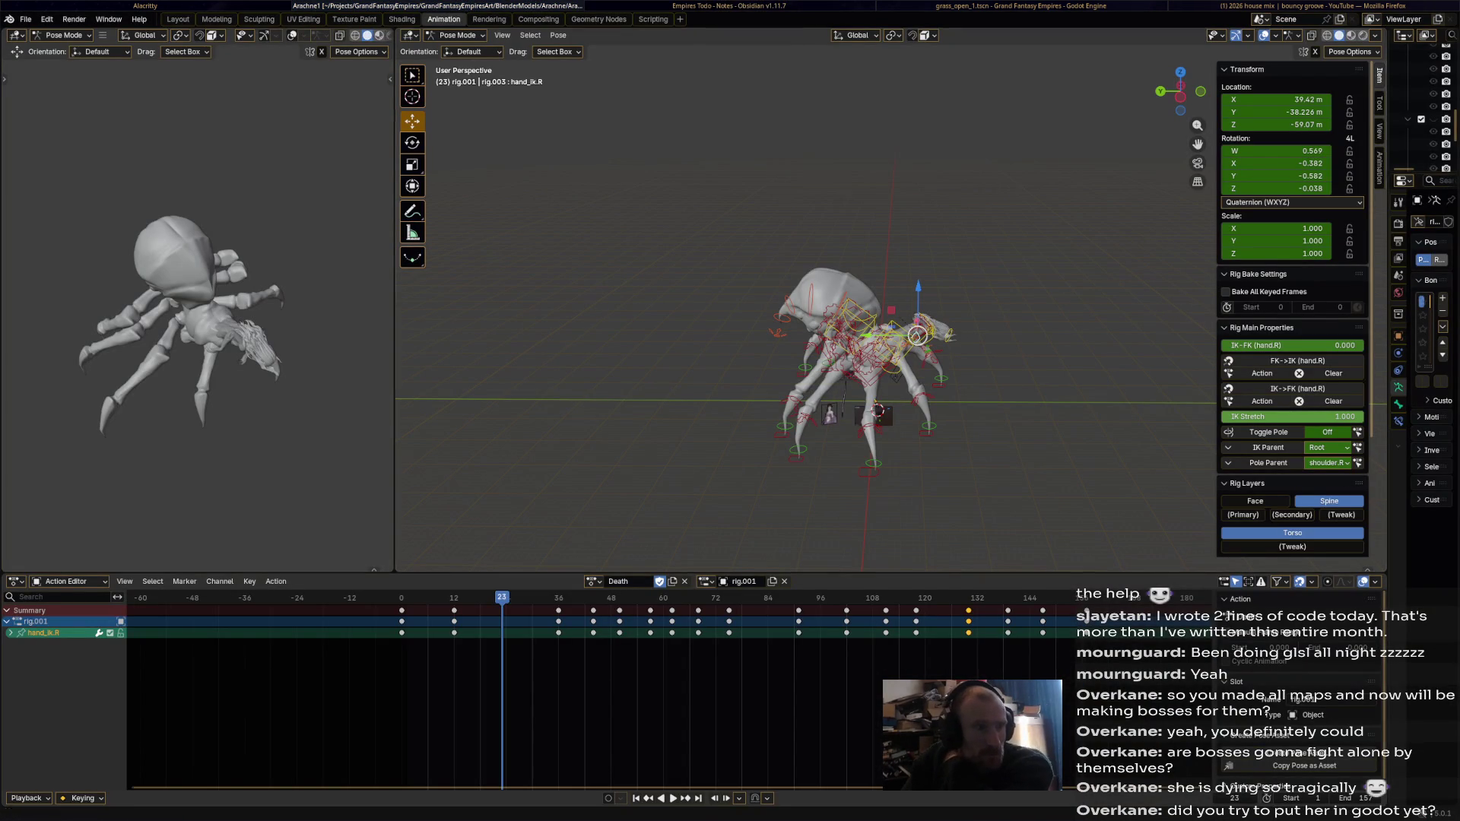
Switch focus from Blender back to the Empires Todo note in Obsidian.
{"action": "key", "text": "super+Right"}
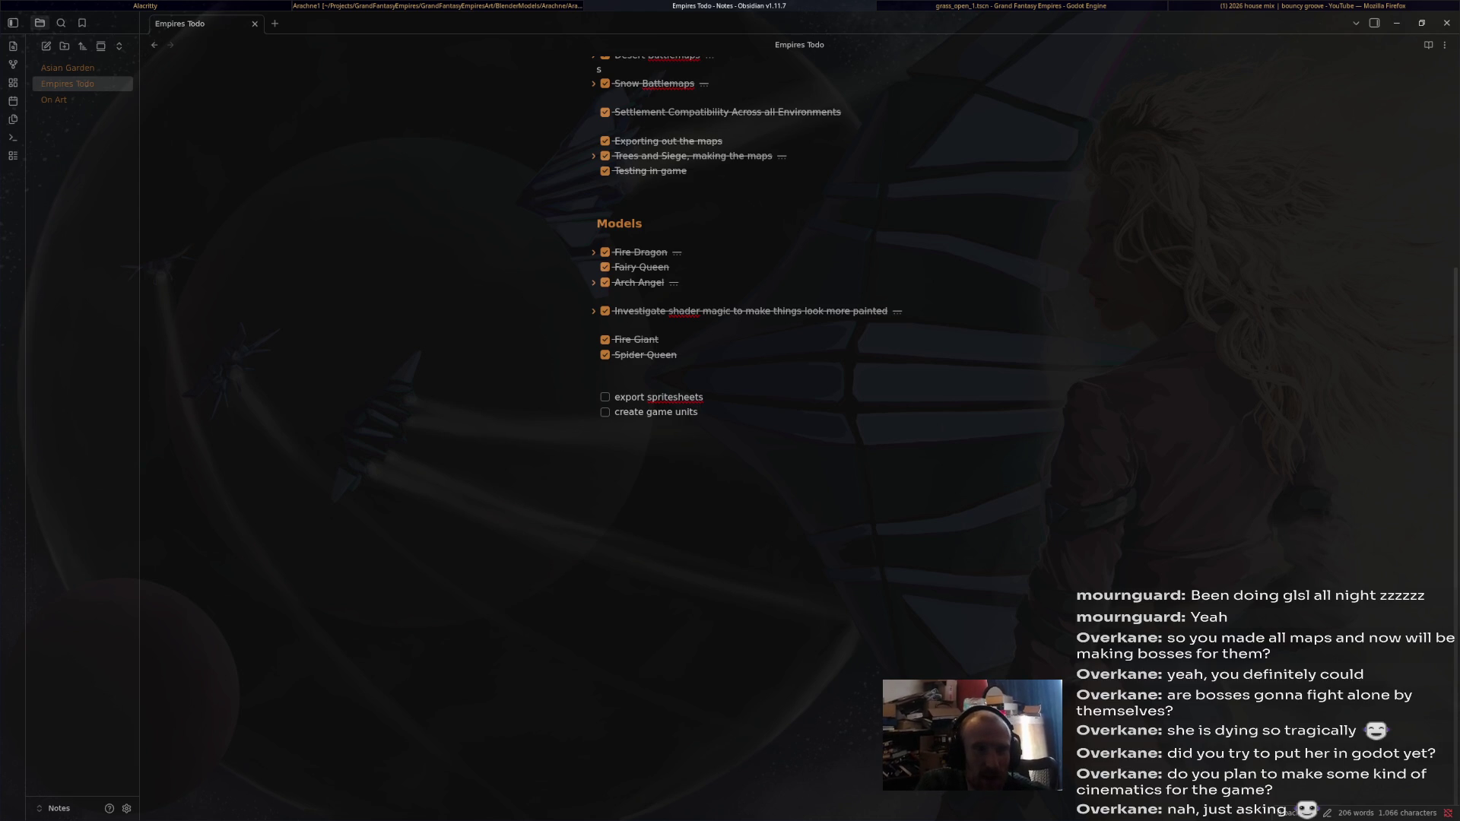
Switch from Obsidian to the Godot editor showing the grass_open_1 scene.
{"action": "key", "text": "alt+Tab"}
{"action": "key", "text": "alt+Tab"}
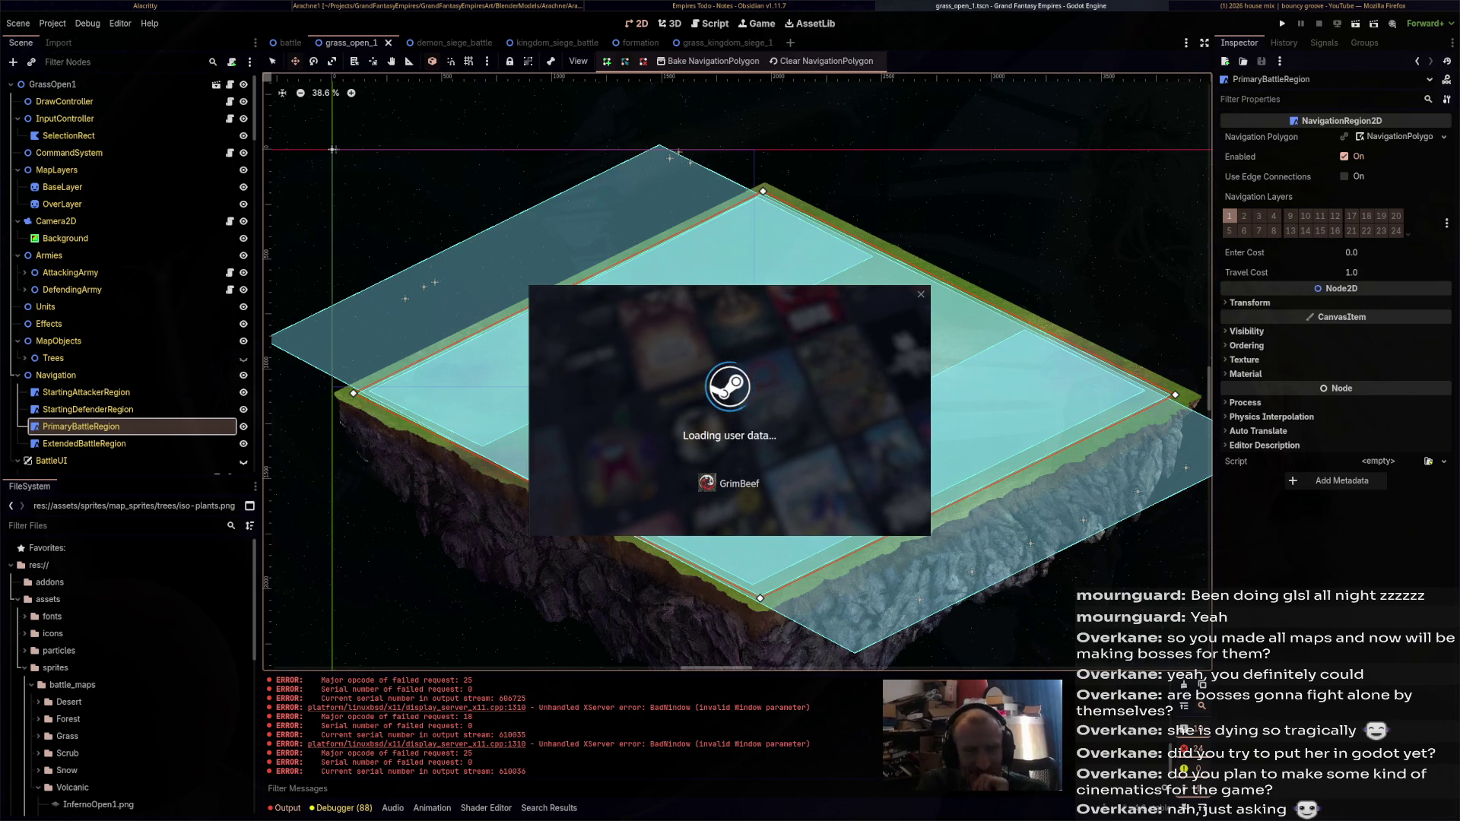
Bring btop to the front and select the Xorg, RDD Process and obsidian process rows.
{"action": "key", "text": "alt+Tab"}
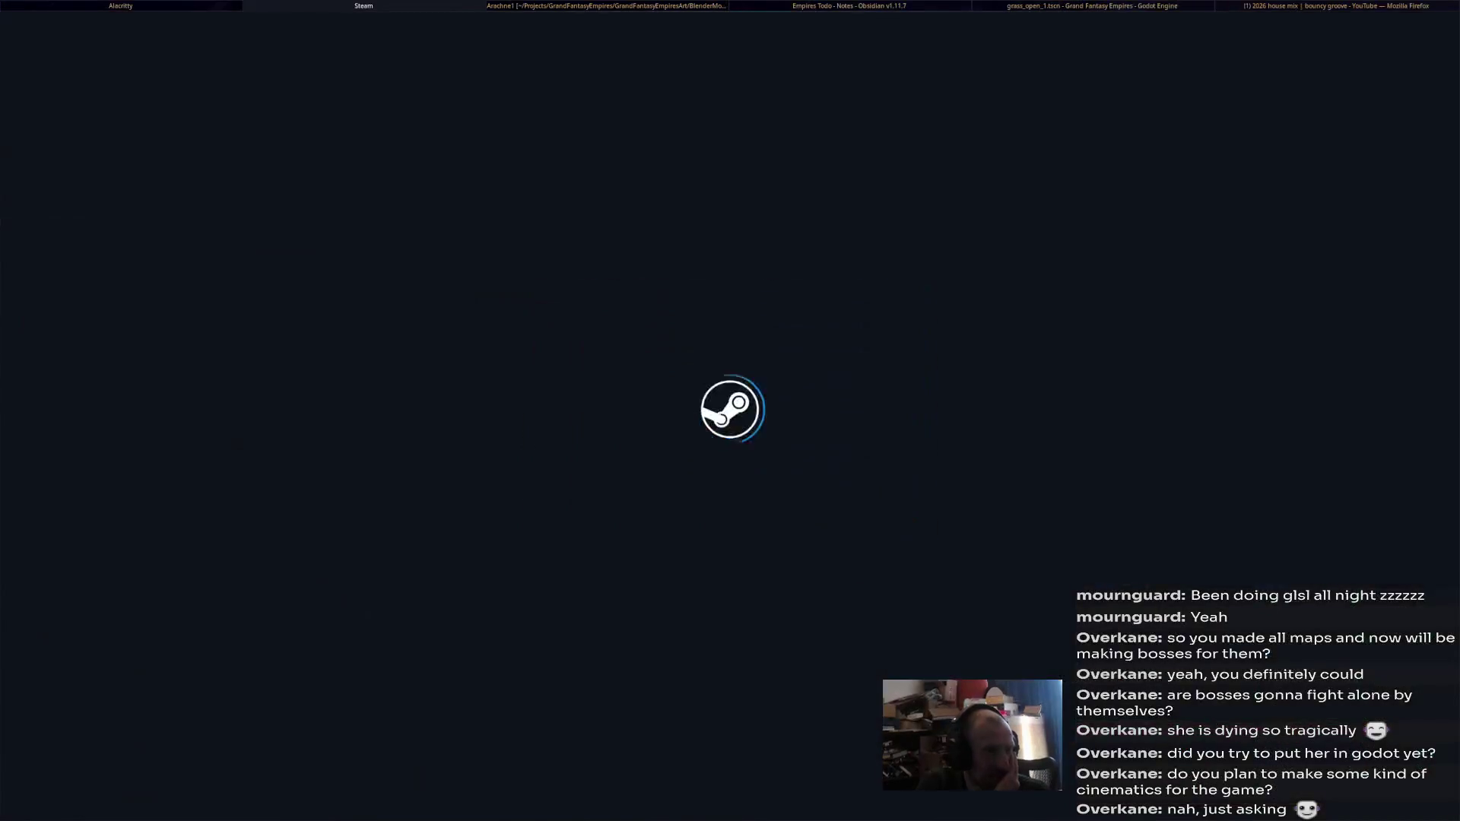
{"action": "key", "text": "alt+Tab"}
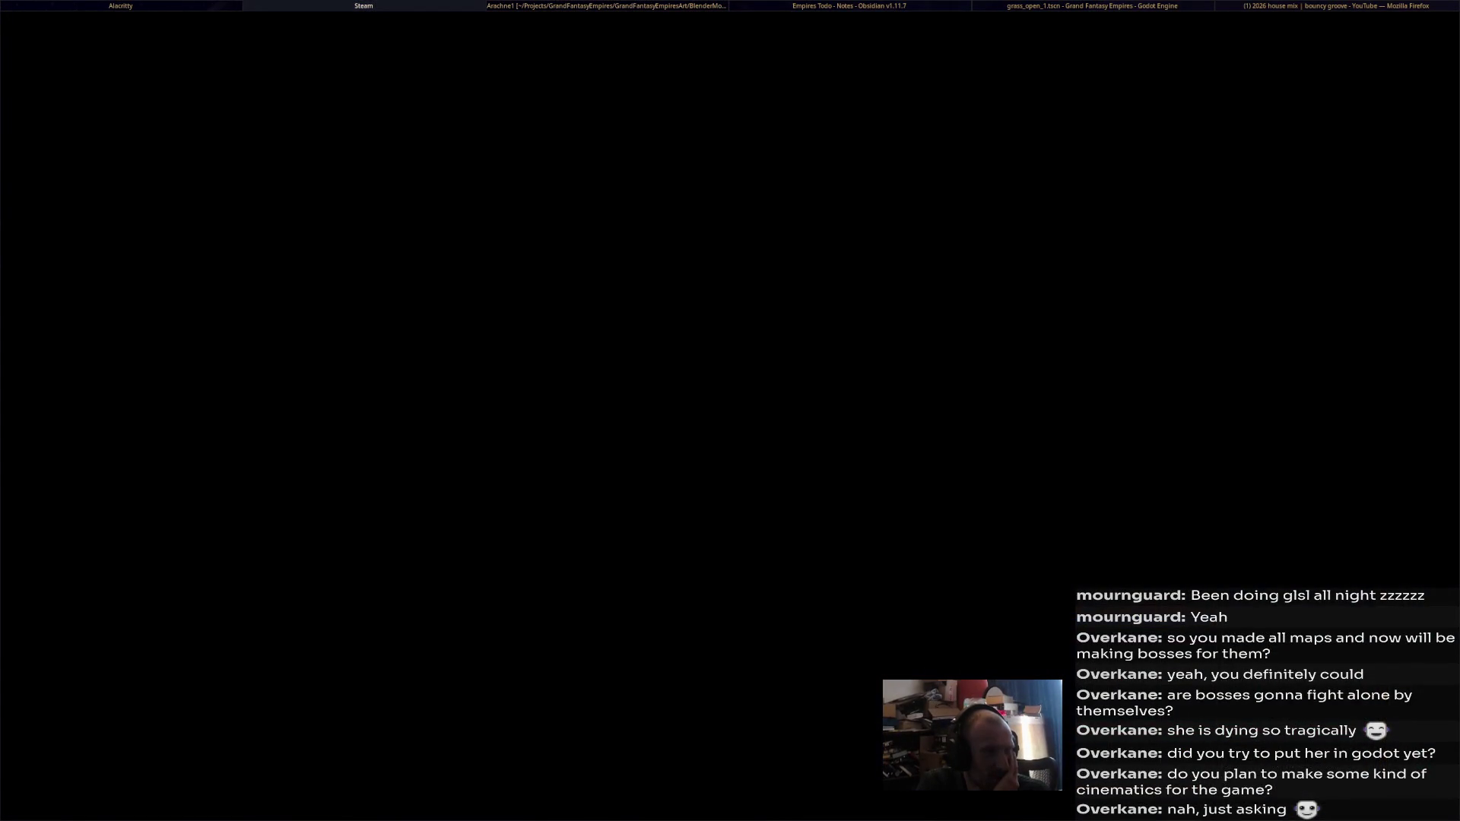
{"action": "key", "text": "alt+Tab"}
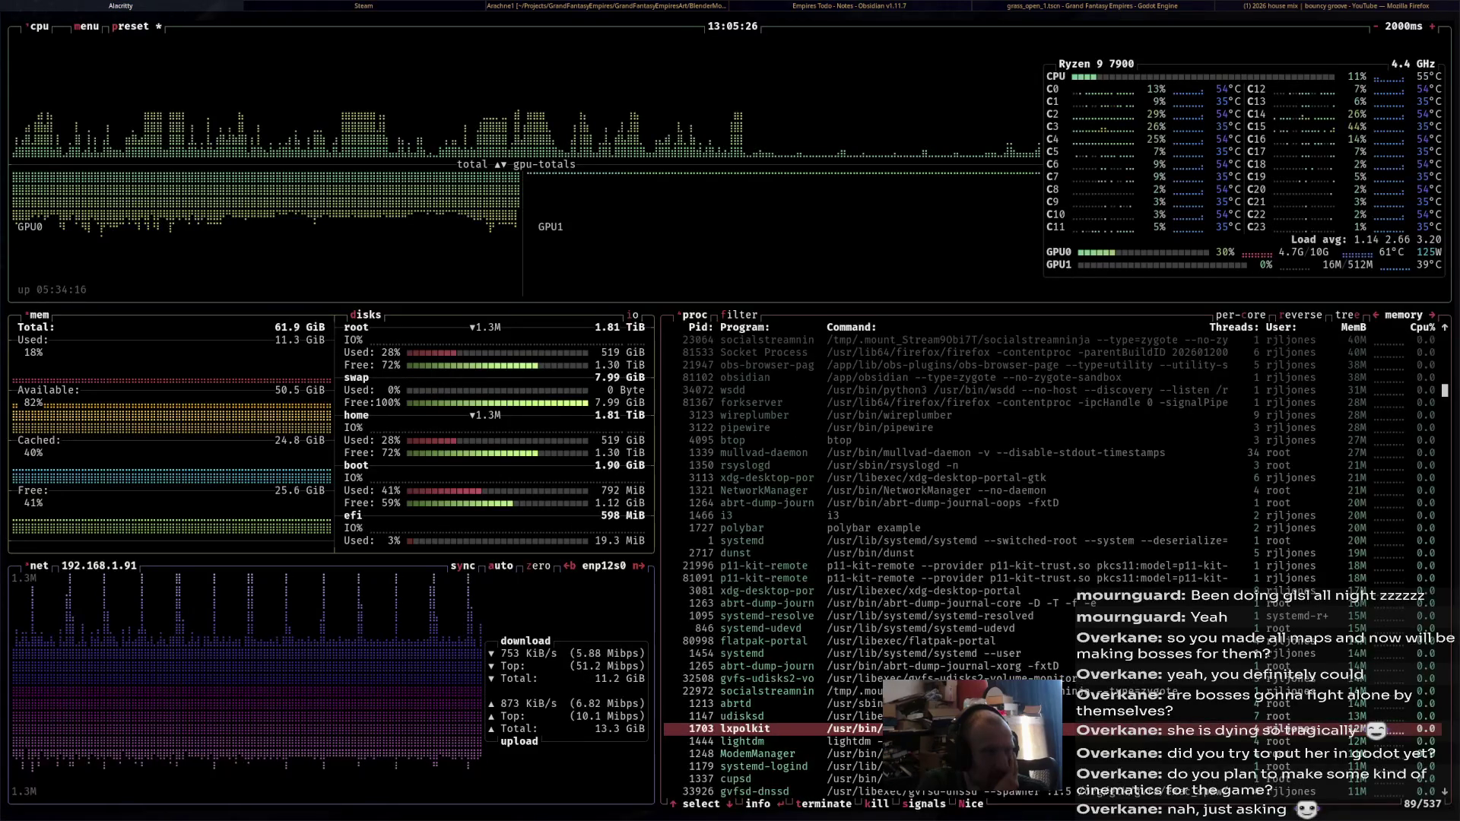
{"action": "scroll", "coordinate": [1049, 562], "scroll_direction": "up", "scroll_amount": 15}
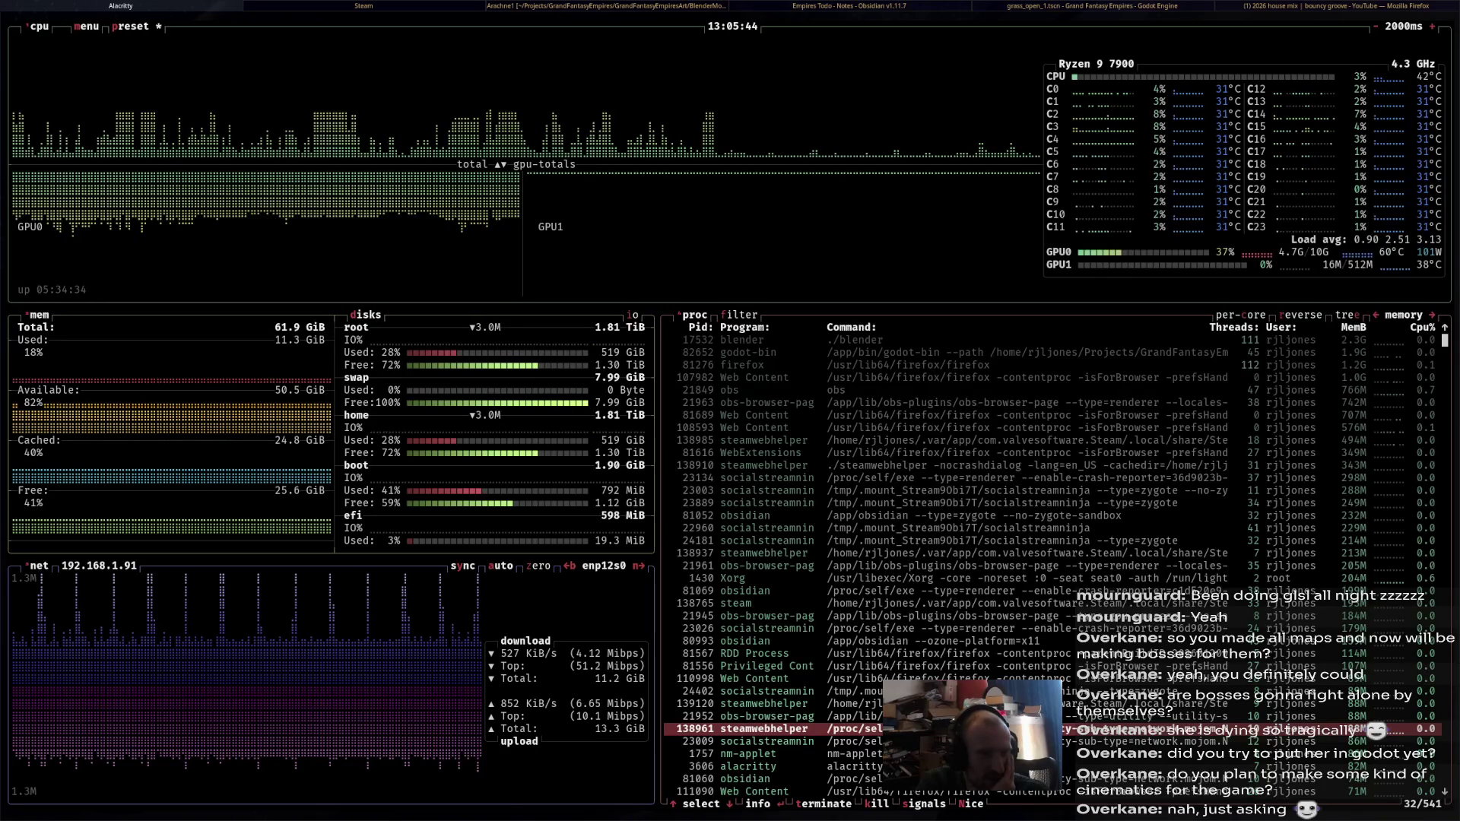
{"action": "key", "text": "Down"}
{"action": "key", "text": "Down"}
{"action": "key", "text": "Down"}
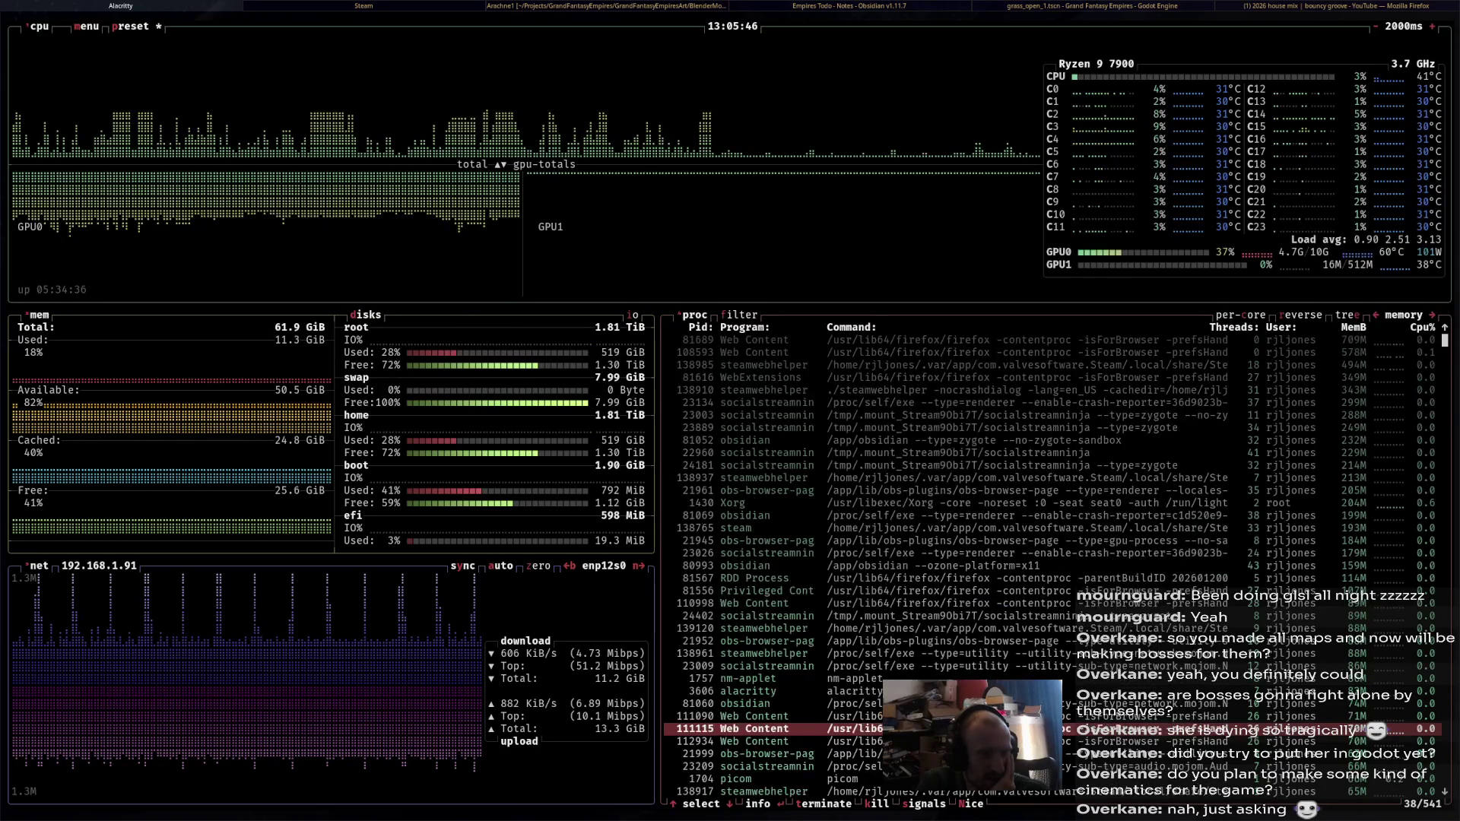
{"action": "left_click", "coordinate": [745, 515]}
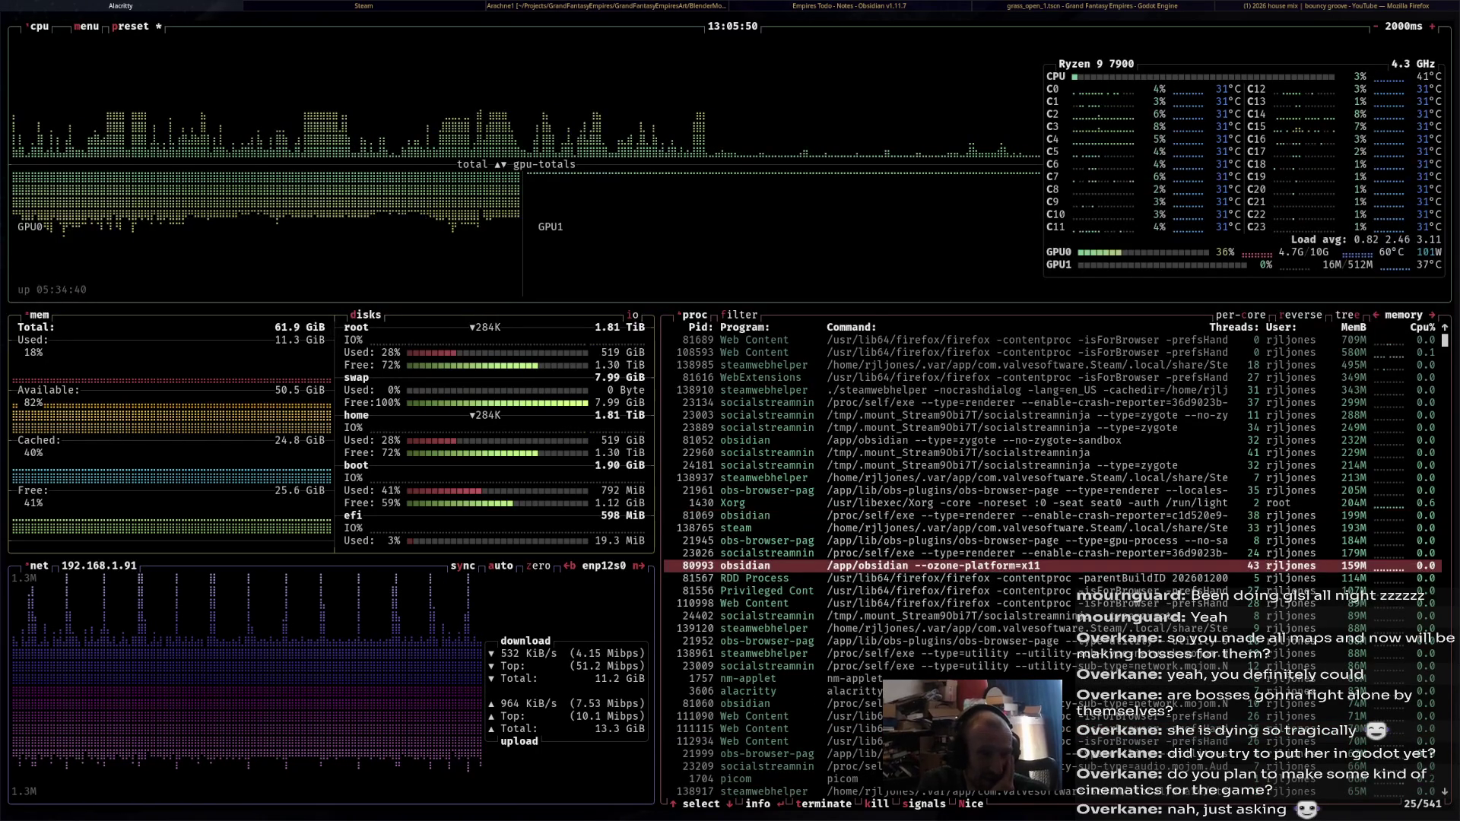
{"action": "left_click", "coordinate": [733, 503]}
{"action": "left_click", "coordinate": [745, 566]}
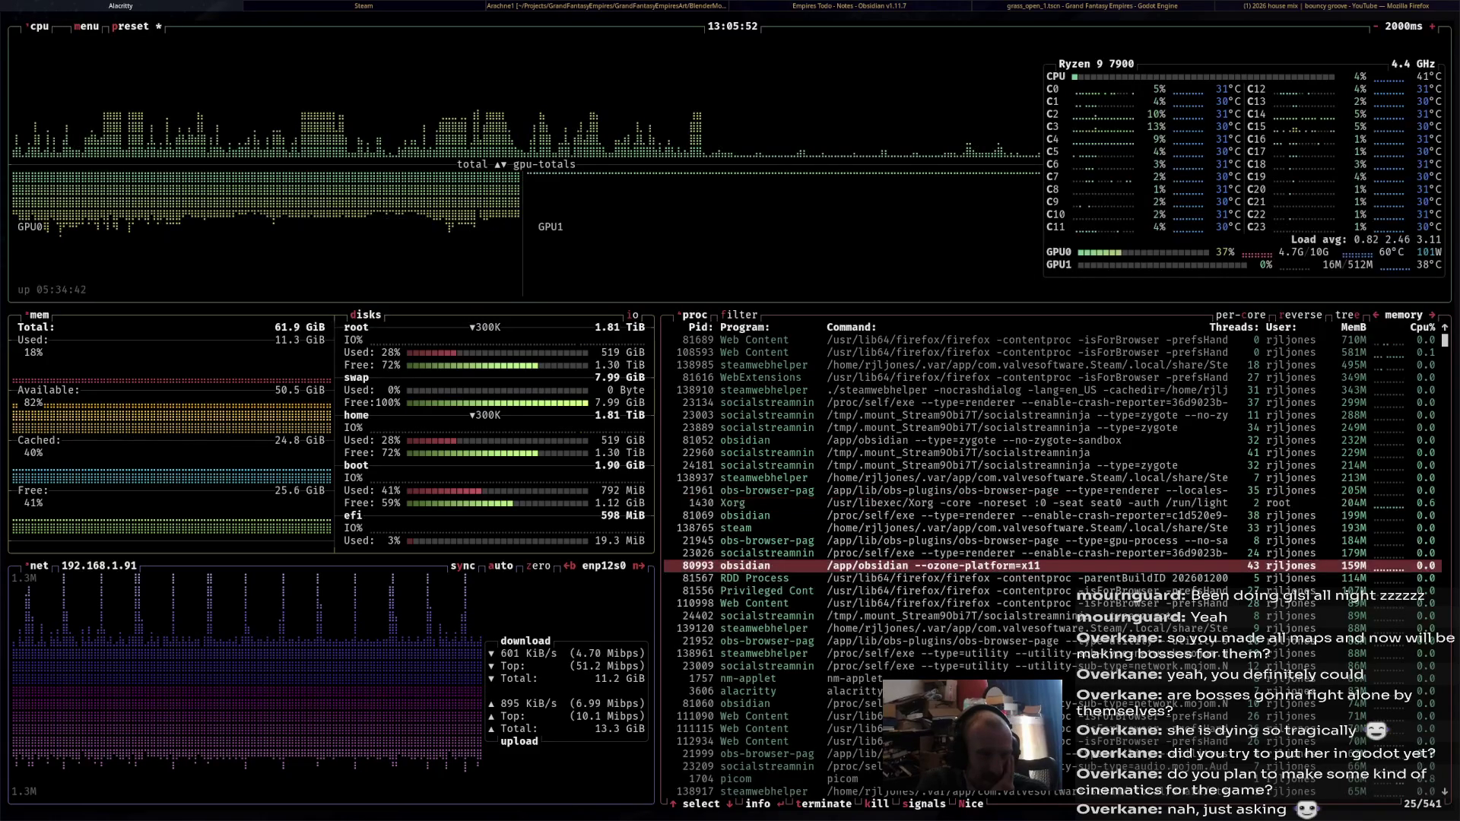
{"action": "left_click", "coordinate": [733, 503]}
{"action": "left_click", "coordinate": [746, 578]}
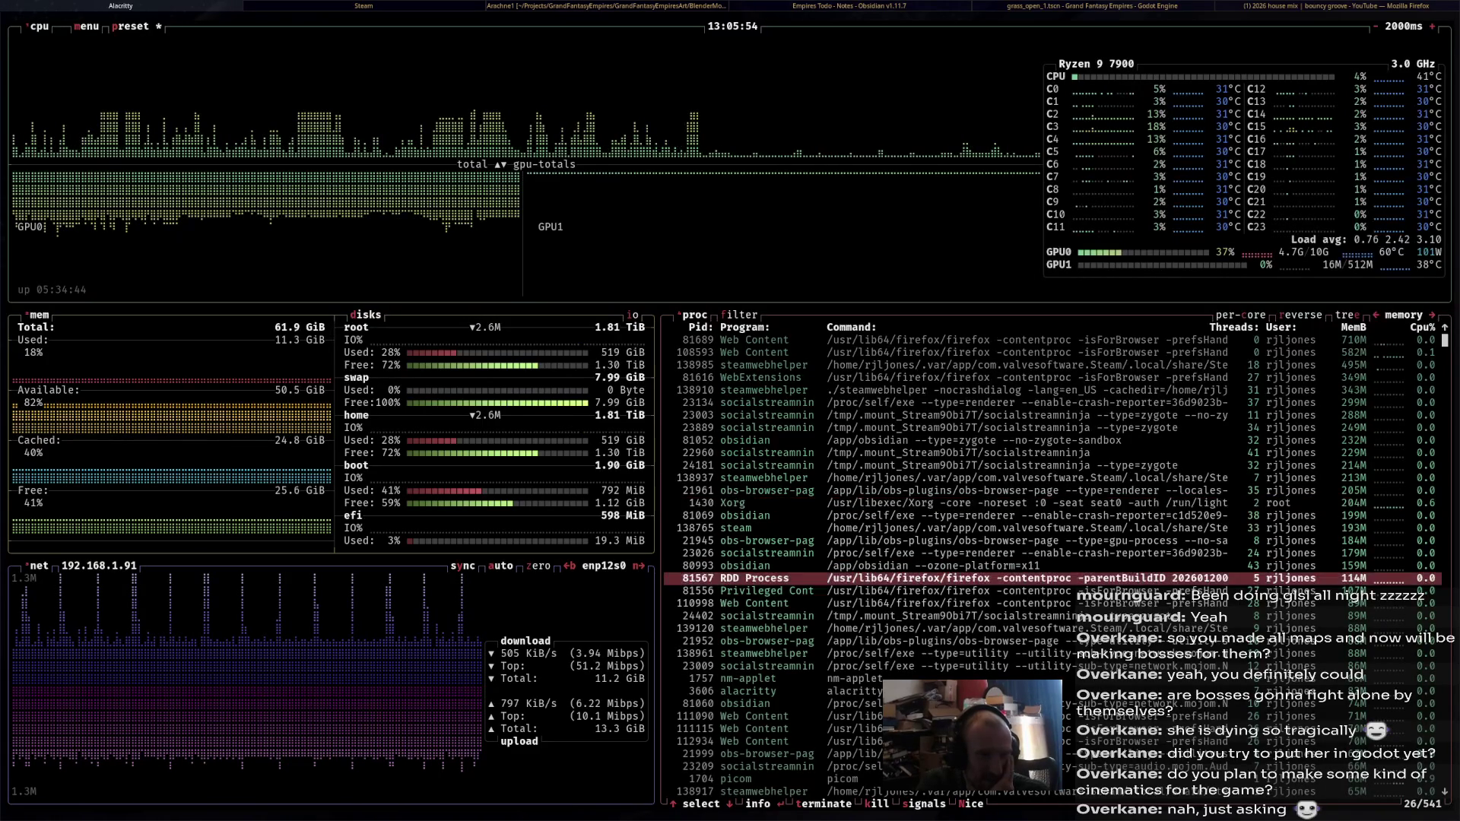
{"action": "left_click", "coordinate": [745, 566]}
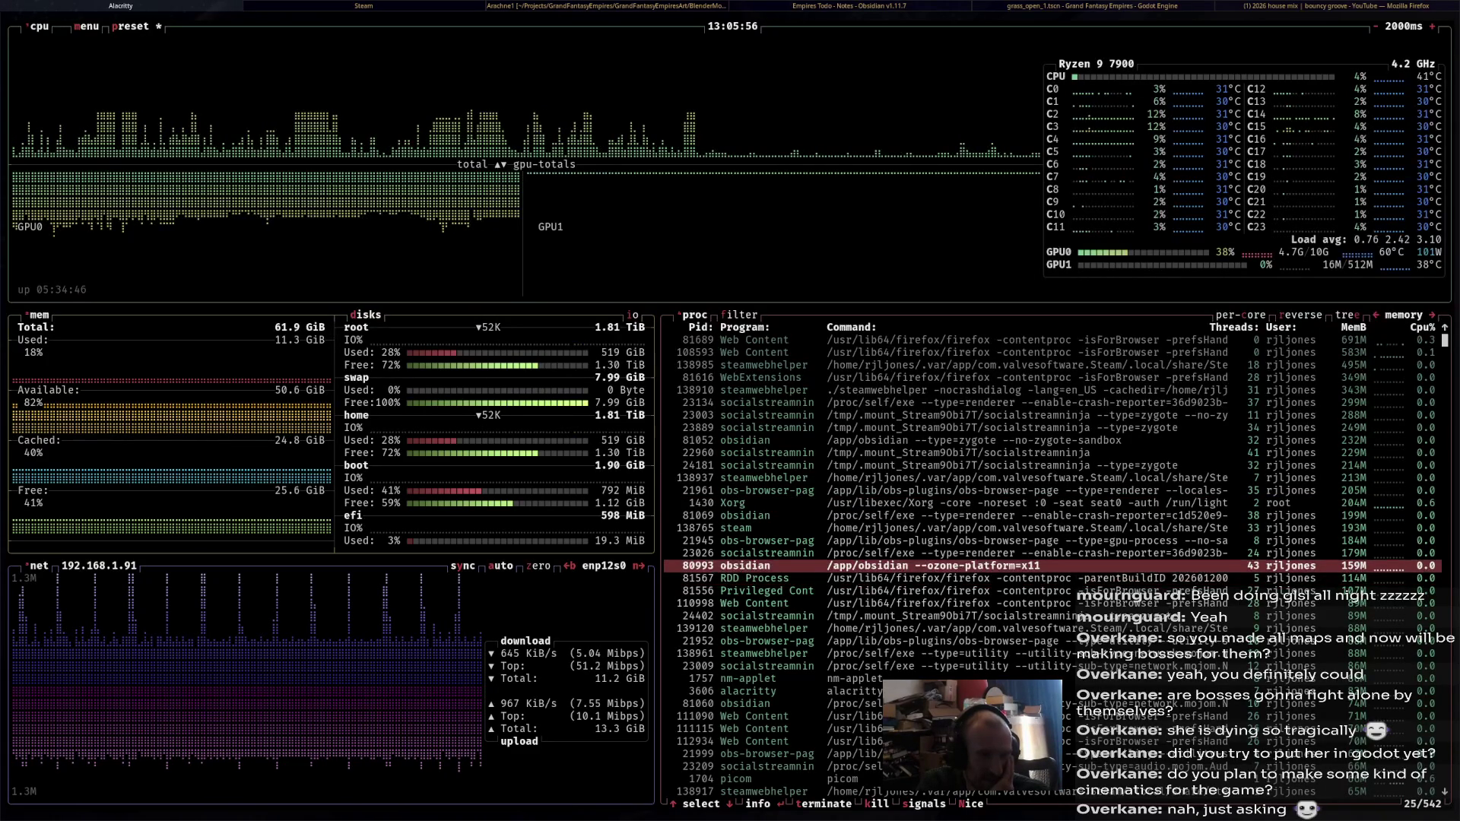
Scroll through btop's process list, then cycle windows until the Steam library is in front.
{"action": "scroll", "coordinate": [745, 566], "scroll_direction": "down", "scroll_amount": 9}
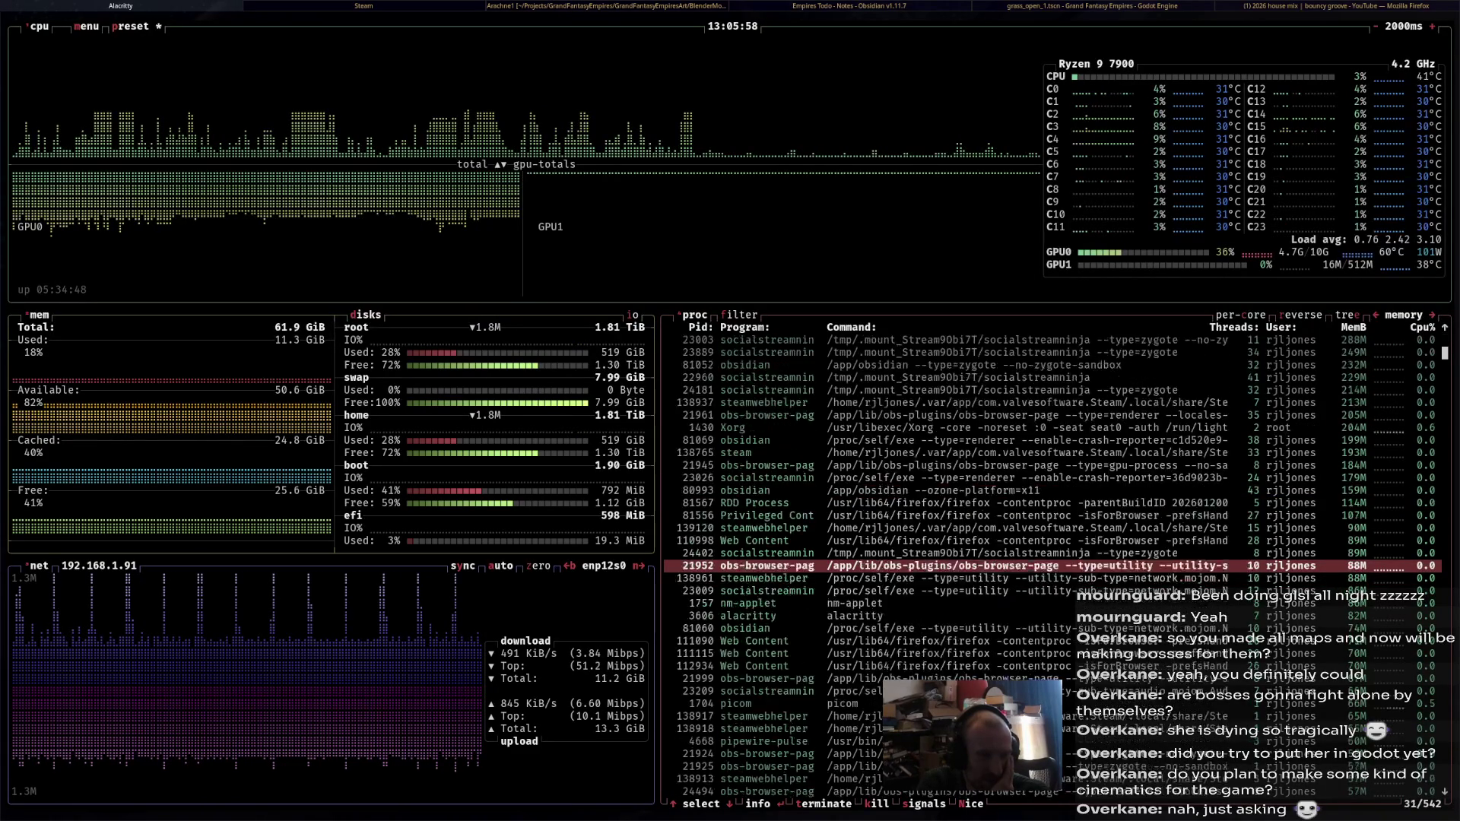
{"action": "scroll", "coordinate": [745, 578], "scroll_direction": "down", "scroll_amount": 2}
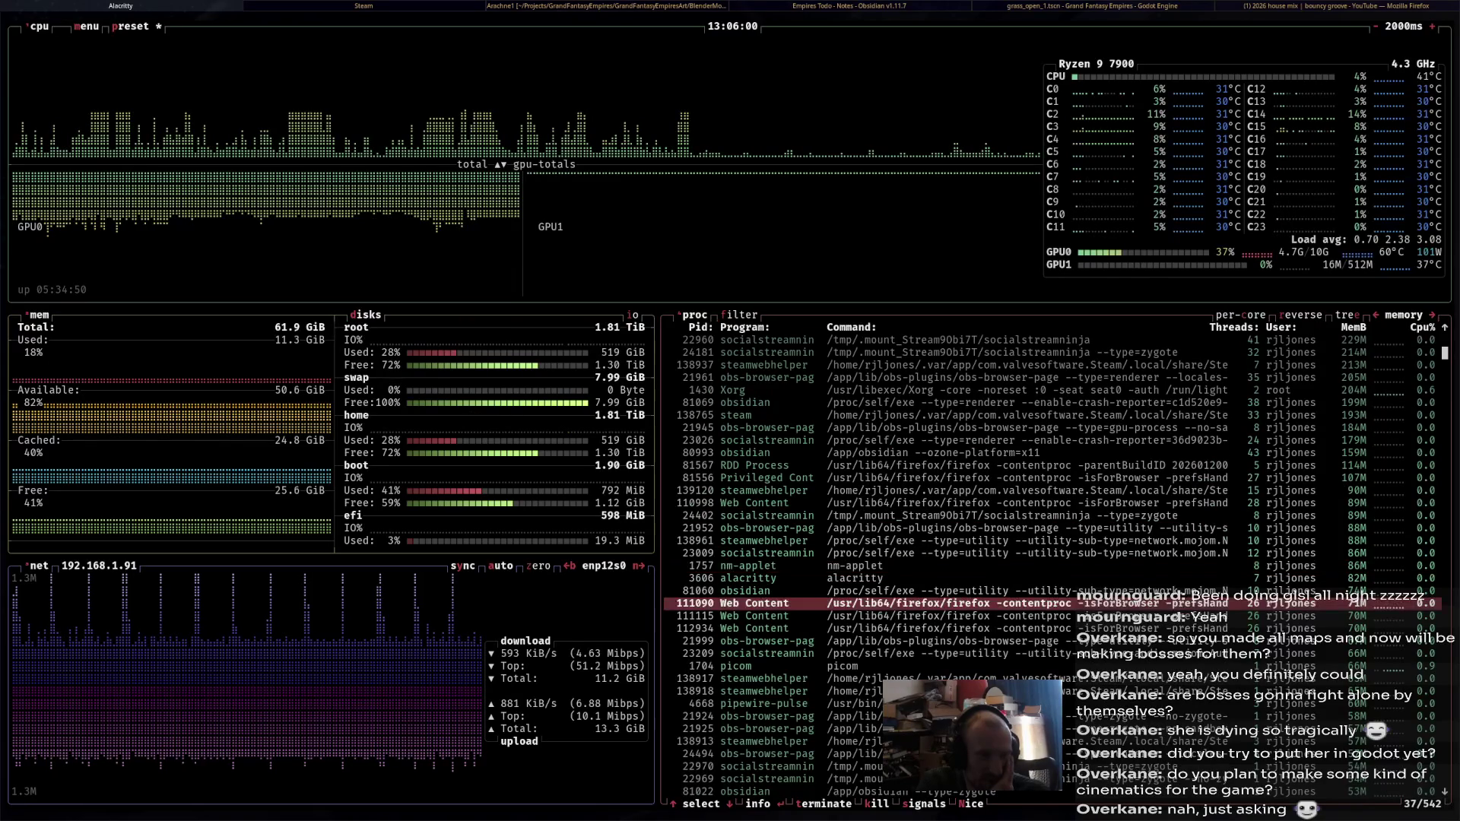
{"action": "scroll", "coordinate": [746, 591], "scroll_direction": "down", "scroll_amount": 9}
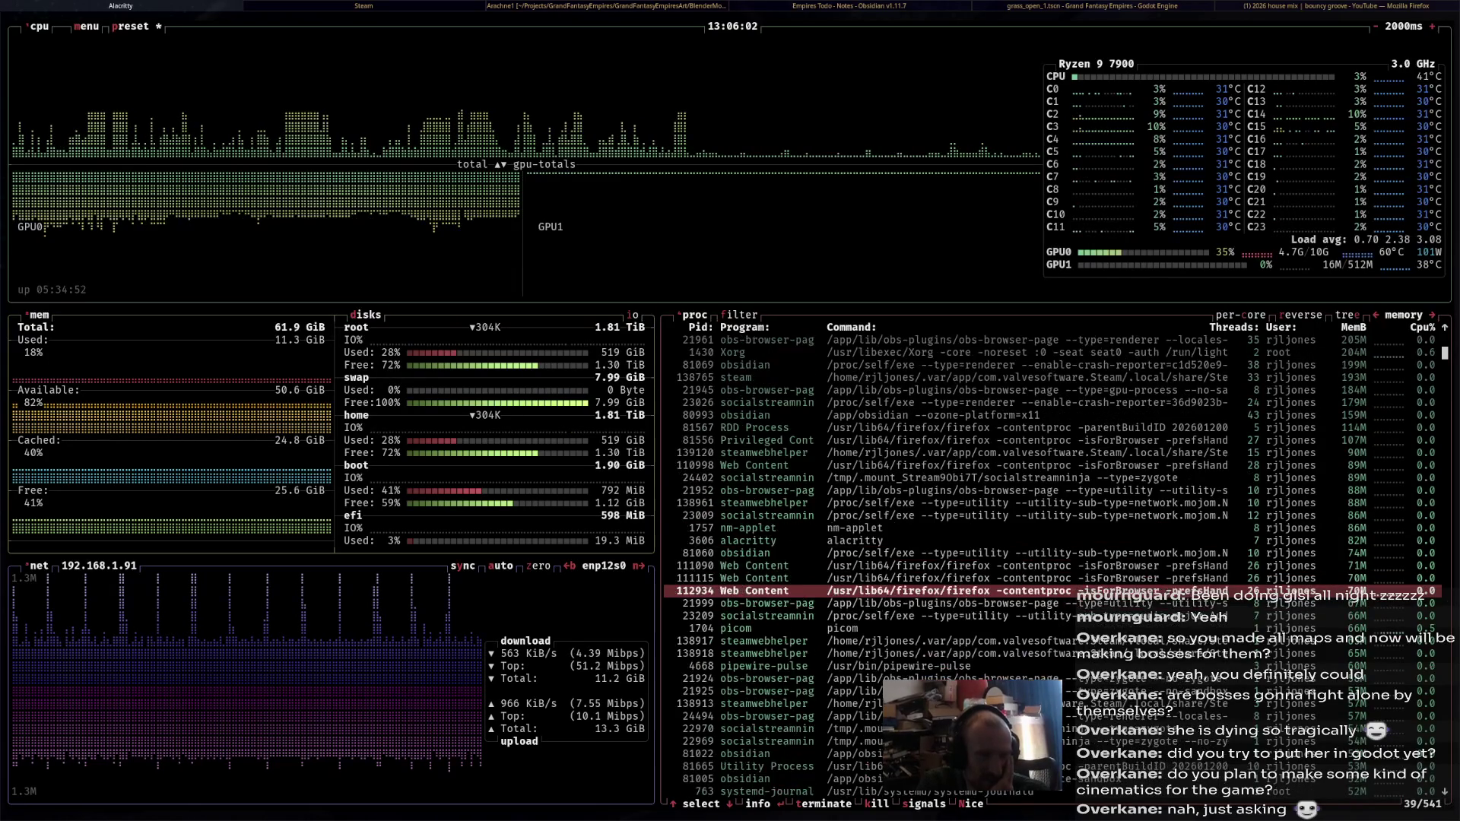
{"action": "scroll", "coordinate": [745, 591], "scroll_direction": "down", "scroll_amount": 6}
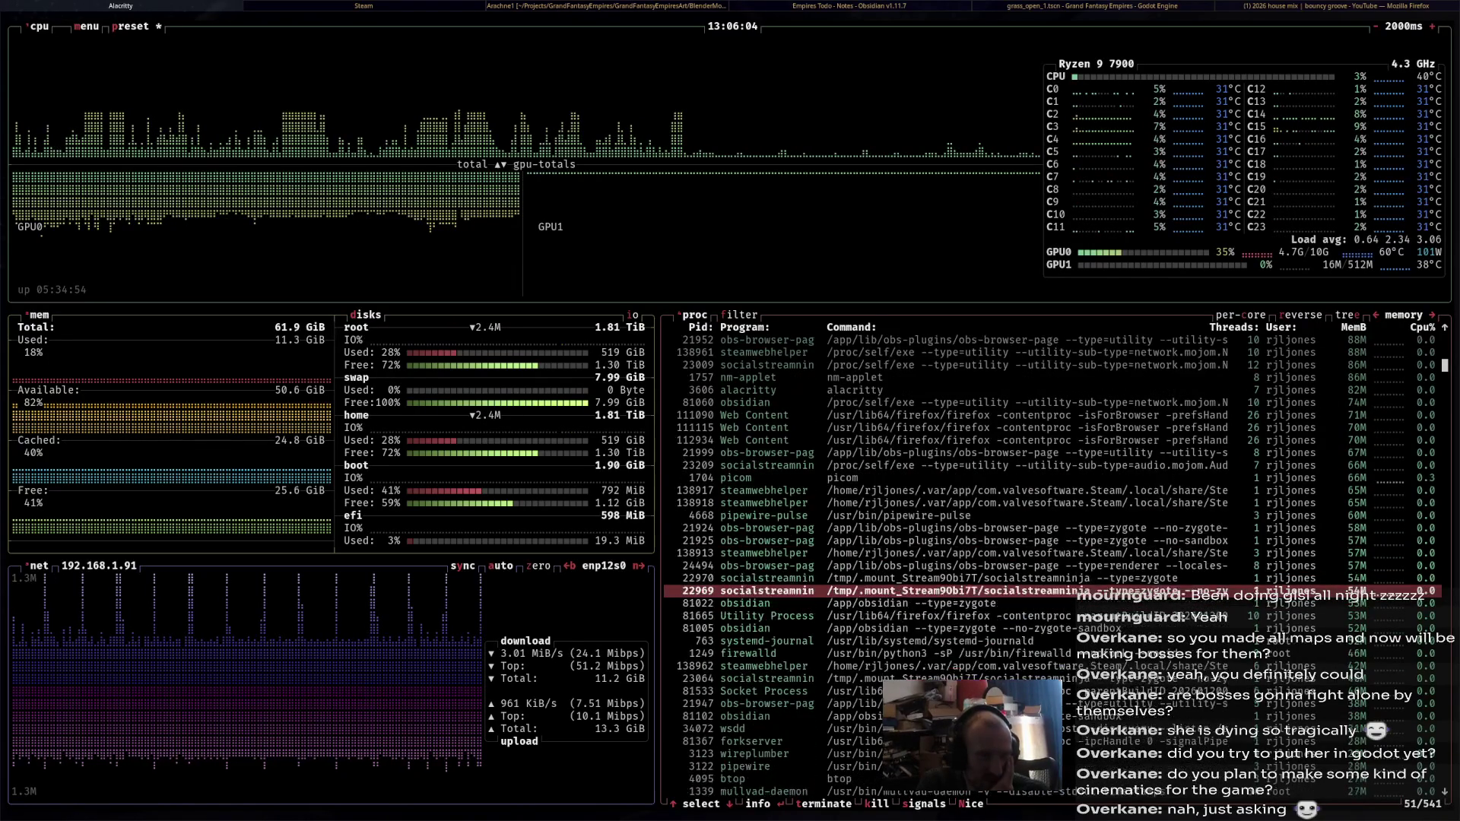
{"action": "scroll", "coordinate": [745, 590], "scroll_direction": "down", "scroll_amount": 1}
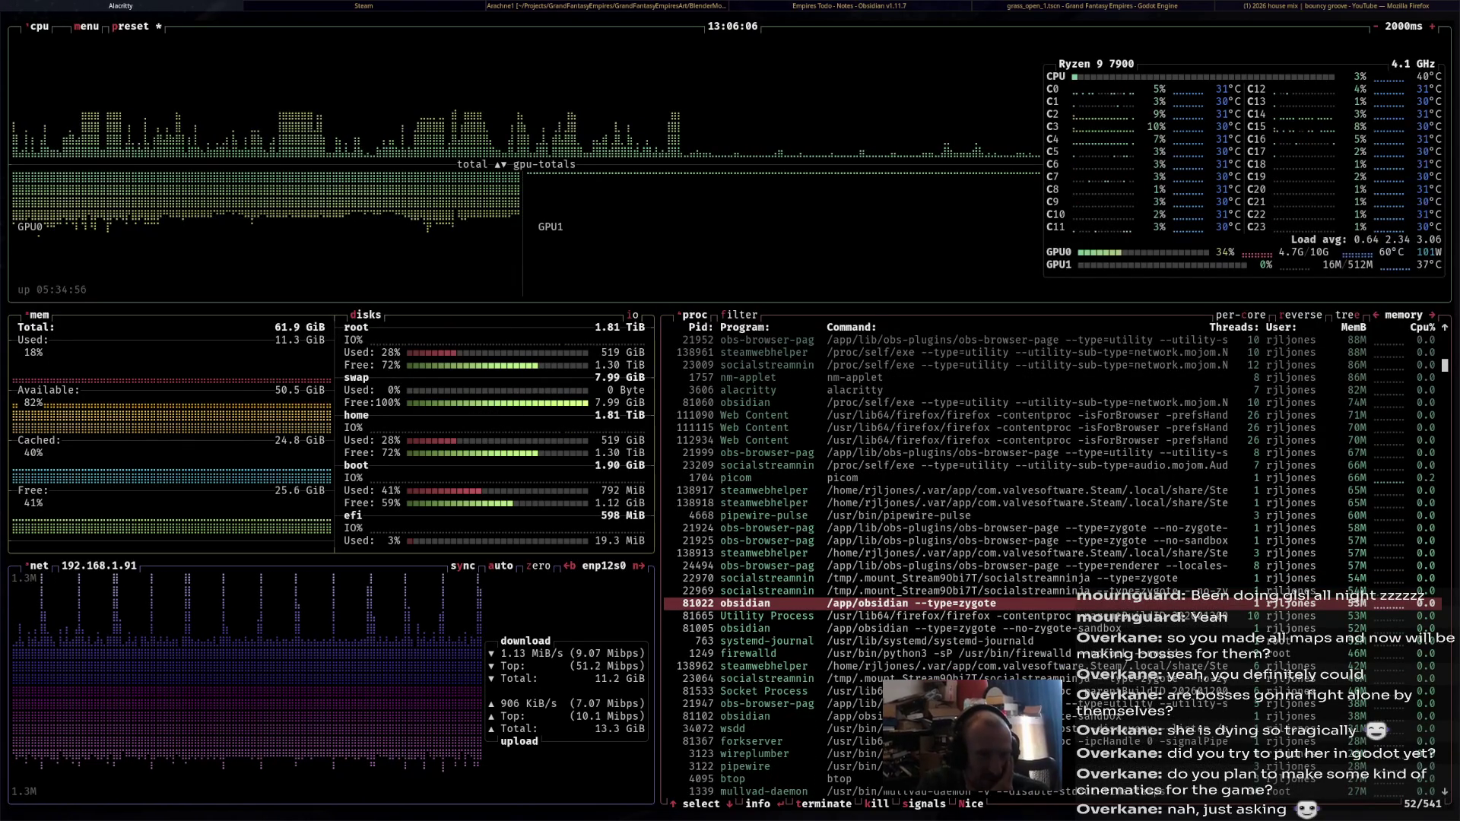
{"action": "scroll", "coordinate": [745, 591], "scroll_direction": "down", "scroll_amount": 6}
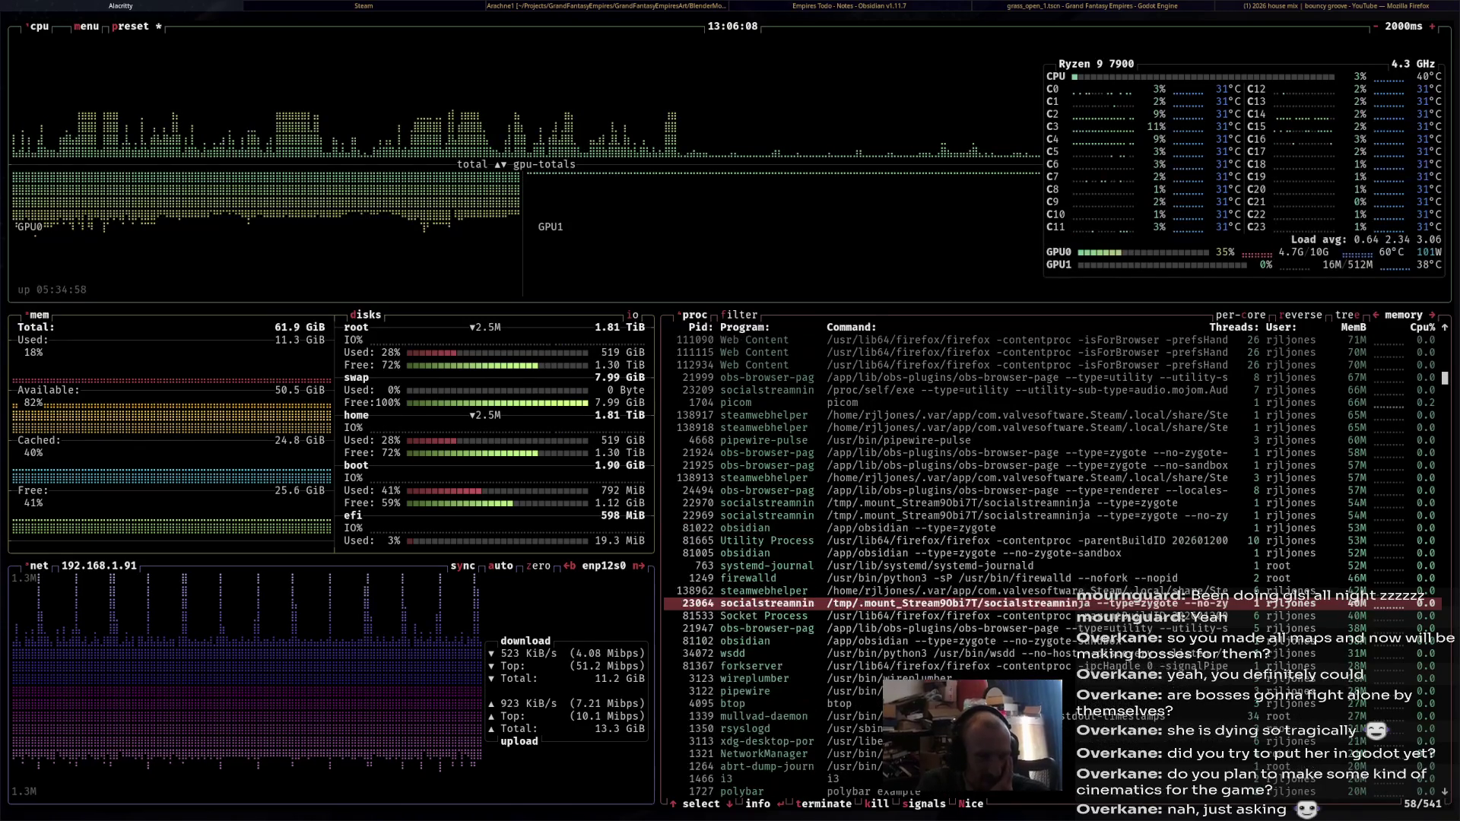
{"action": "scroll", "coordinate": [745, 591], "scroll_direction": "down", "scroll_amount": 3}
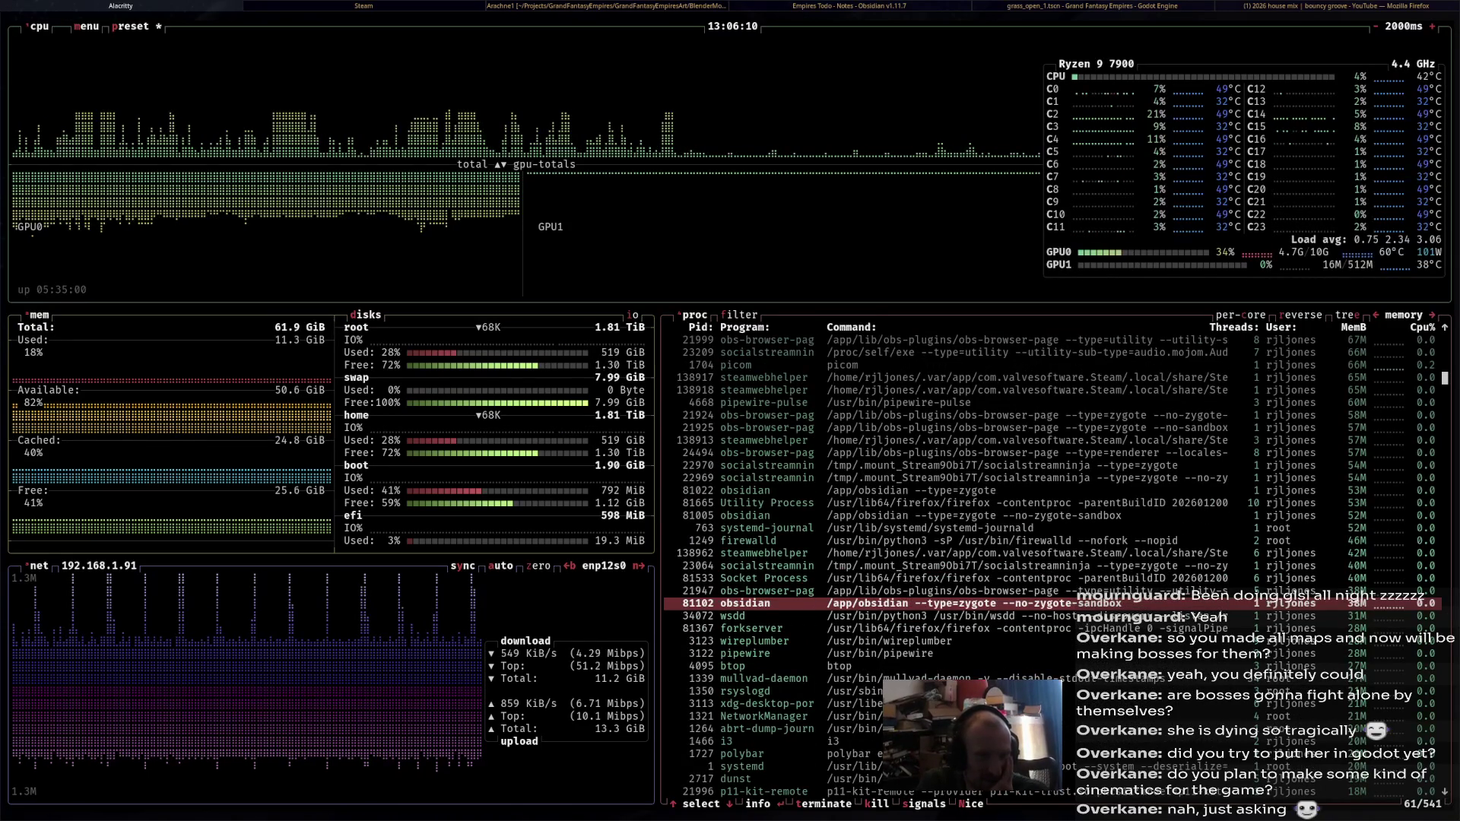
{"action": "scroll", "coordinate": [745, 591], "scroll_direction": "down", "scroll_amount": 15}
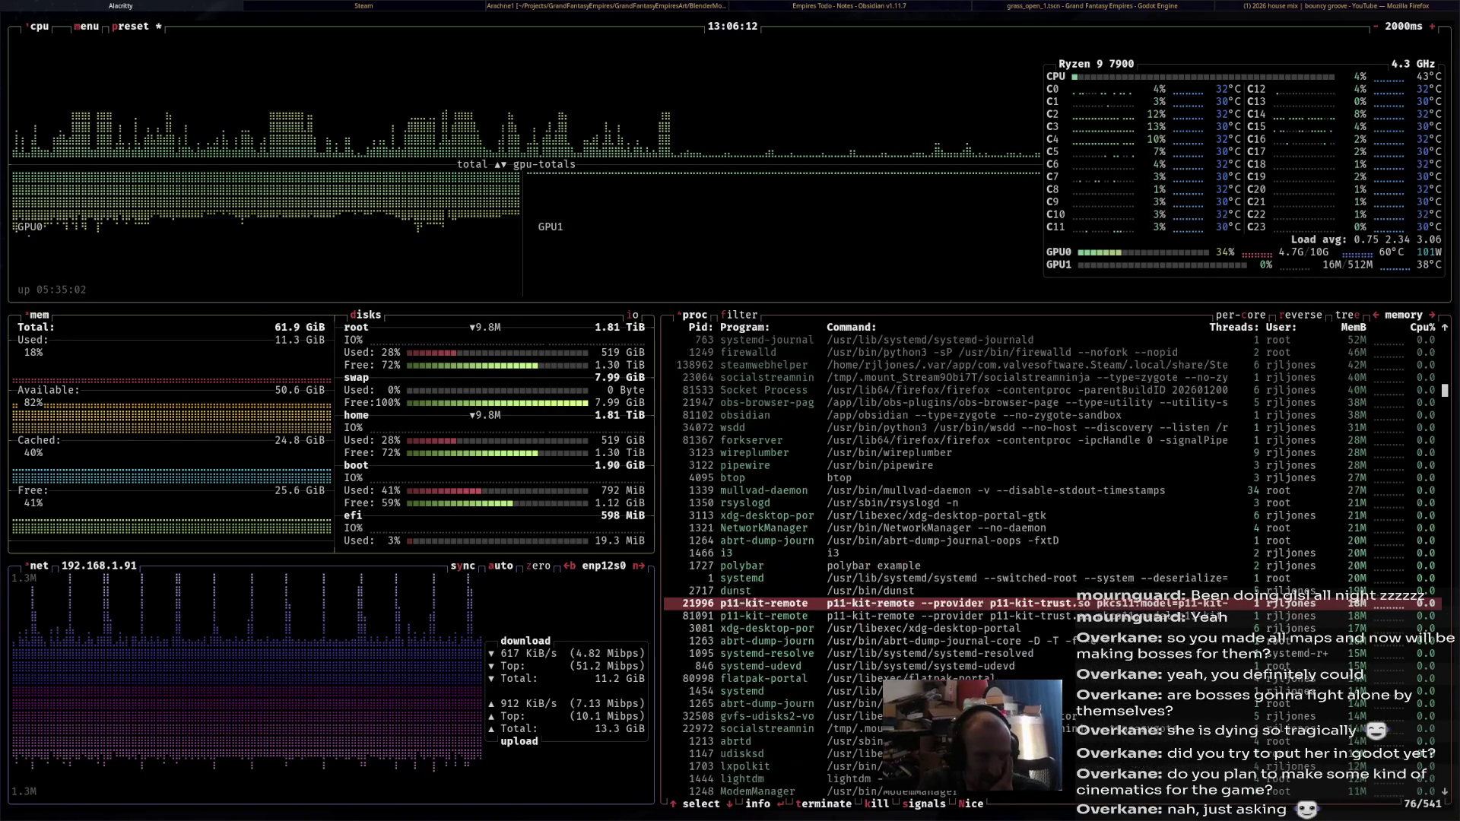
{"action": "scroll", "coordinate": [746, 591], "scroll_direction": "up", "scroll_amount": 20}
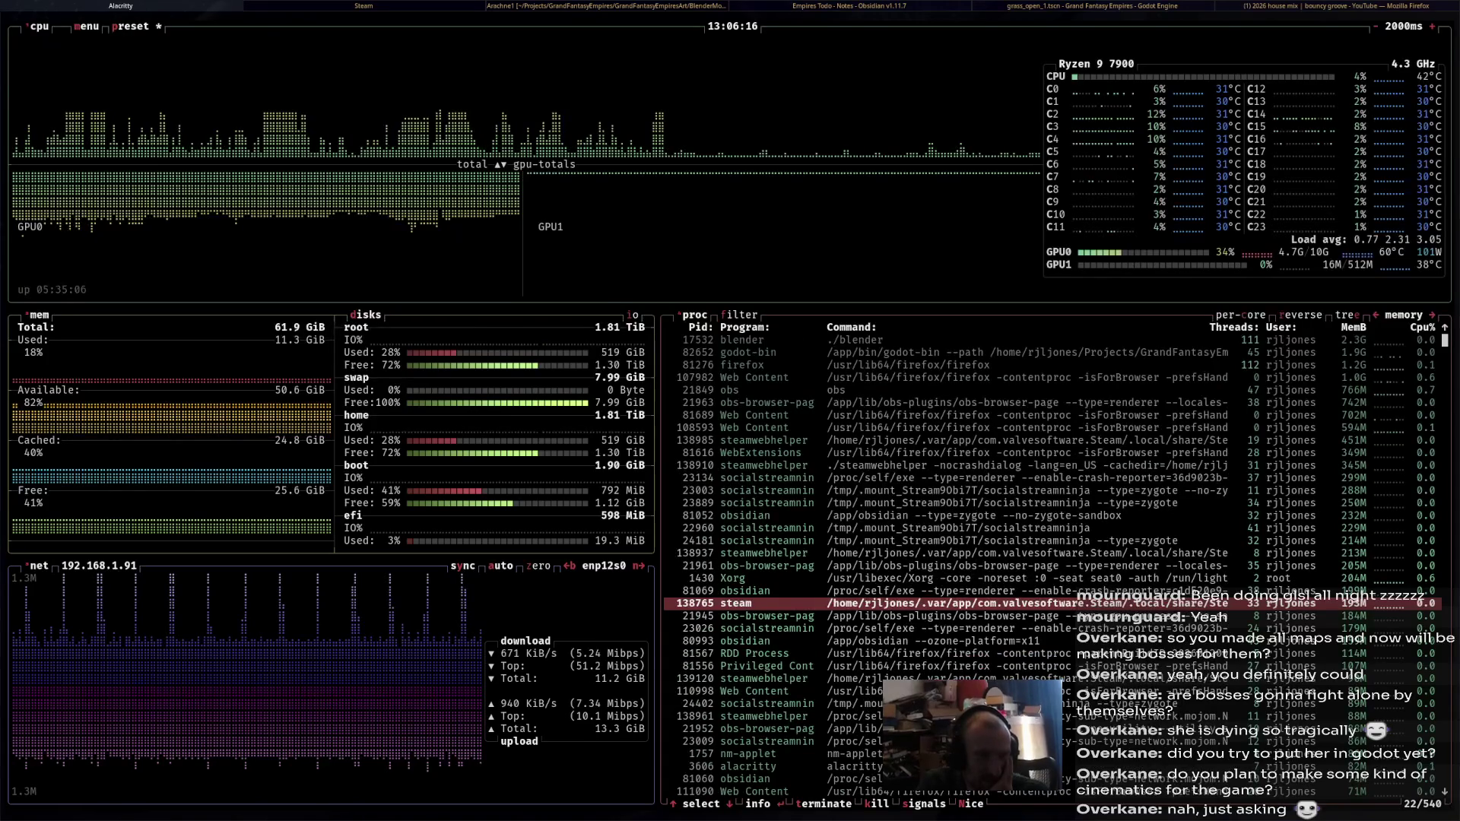
{"action": "key", "text": "alt+Tab"}
{"action": "key", "text": "alt+Tab"}
{"action": "key", "text": "alt+Tab"}
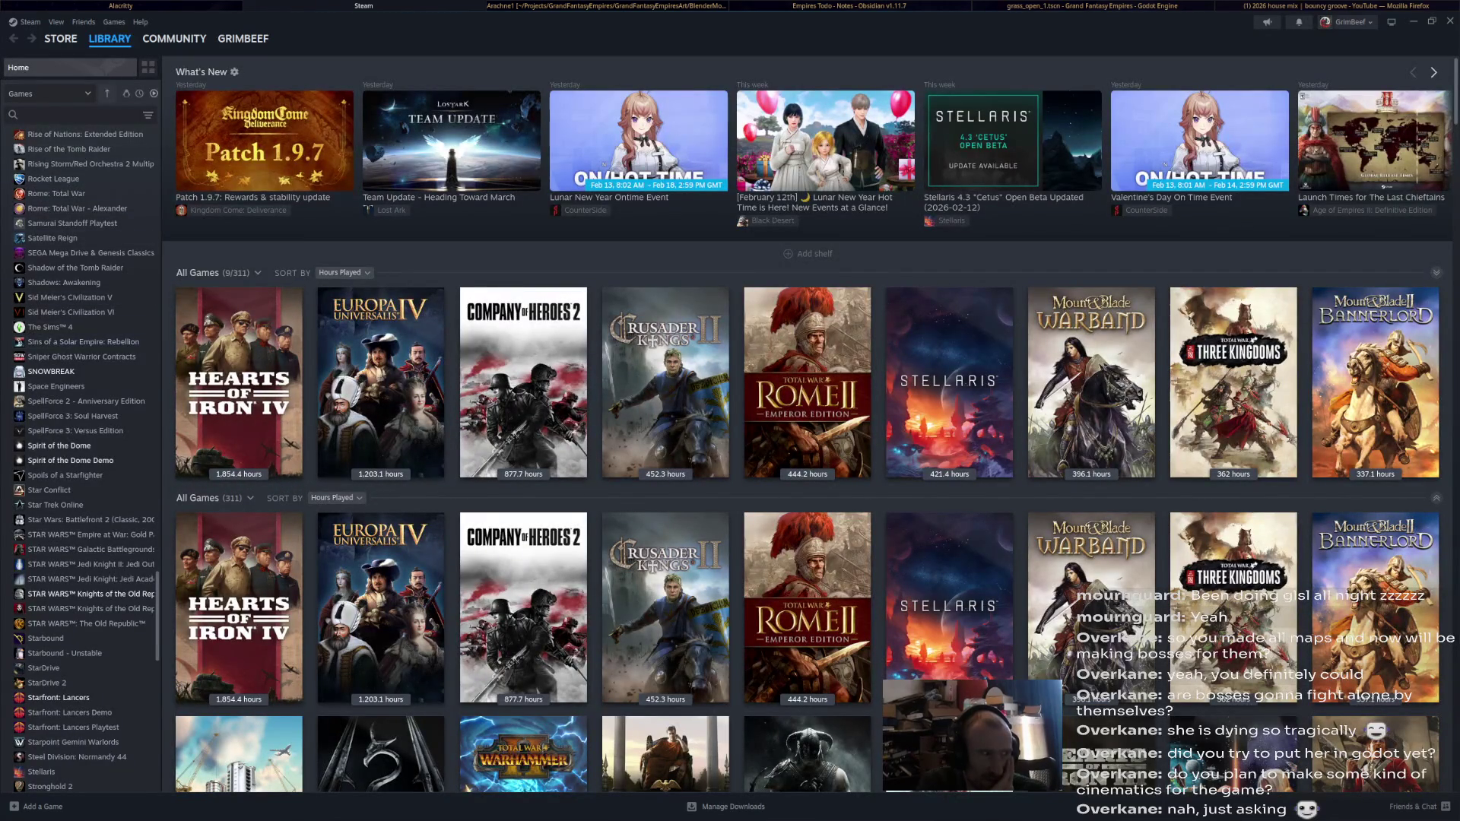
Filter the Steam library to installed games and launch Stronghold Crusader HD.
{"action": "left_click", "coordinate": [154, 93]}
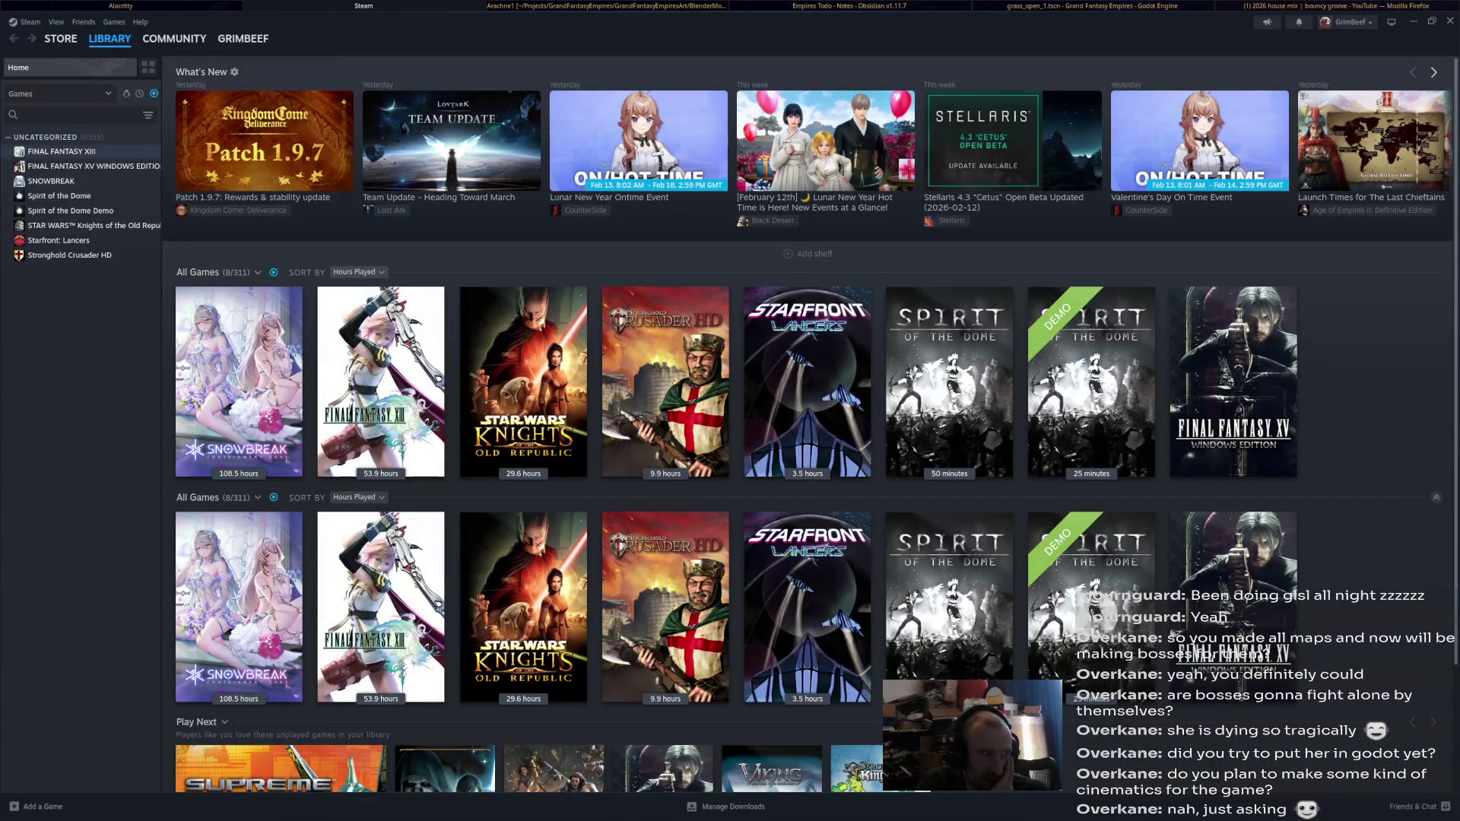
{"action": "double_click", "coordinate": [69, 256]}
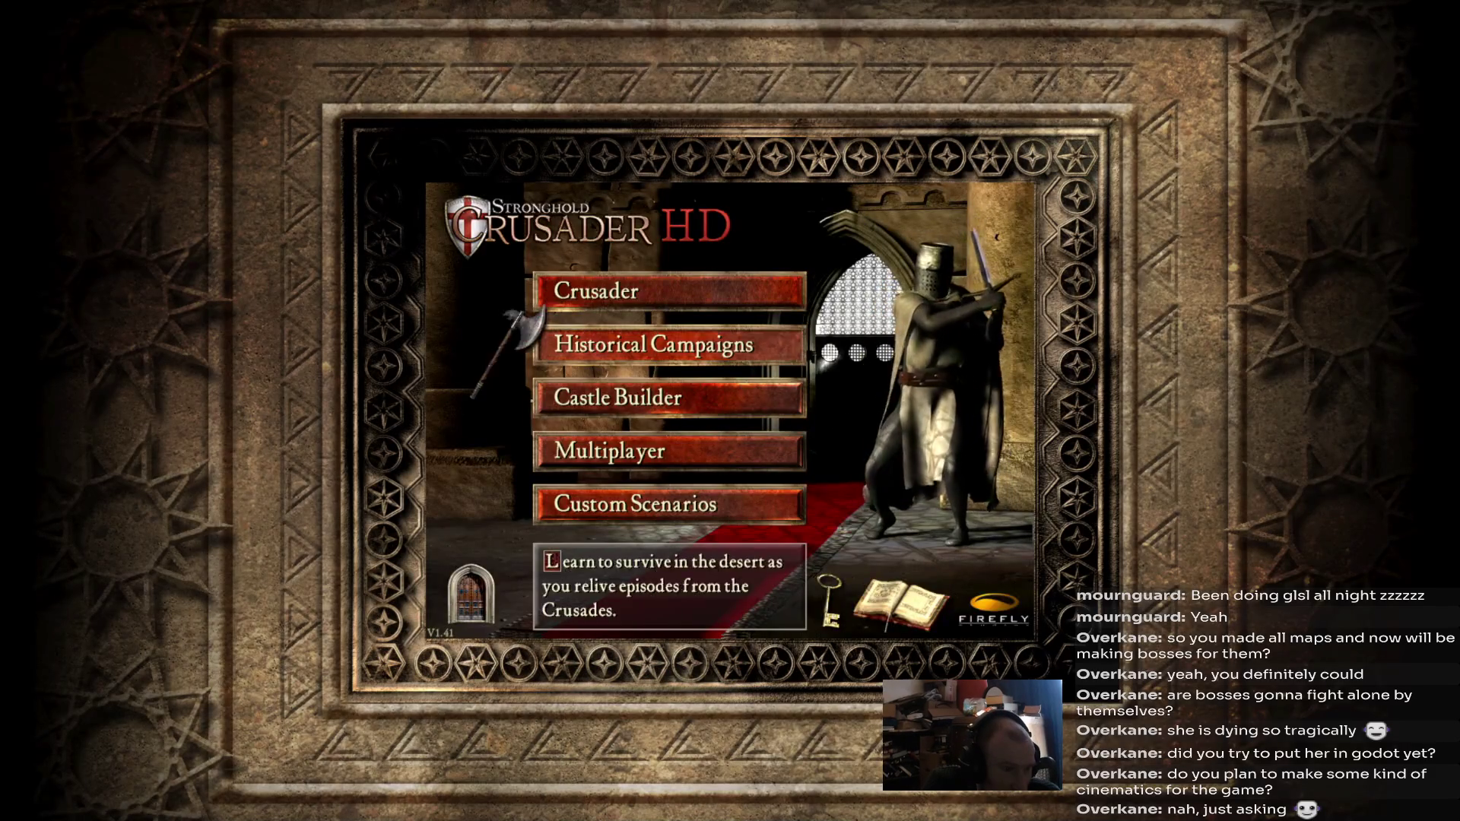
Open Historical Campaigns > The Kings Crusade > Limassol, skip to objectives, then return to Steam.
{"action": "left_click", "coordinate": [669, 345]}
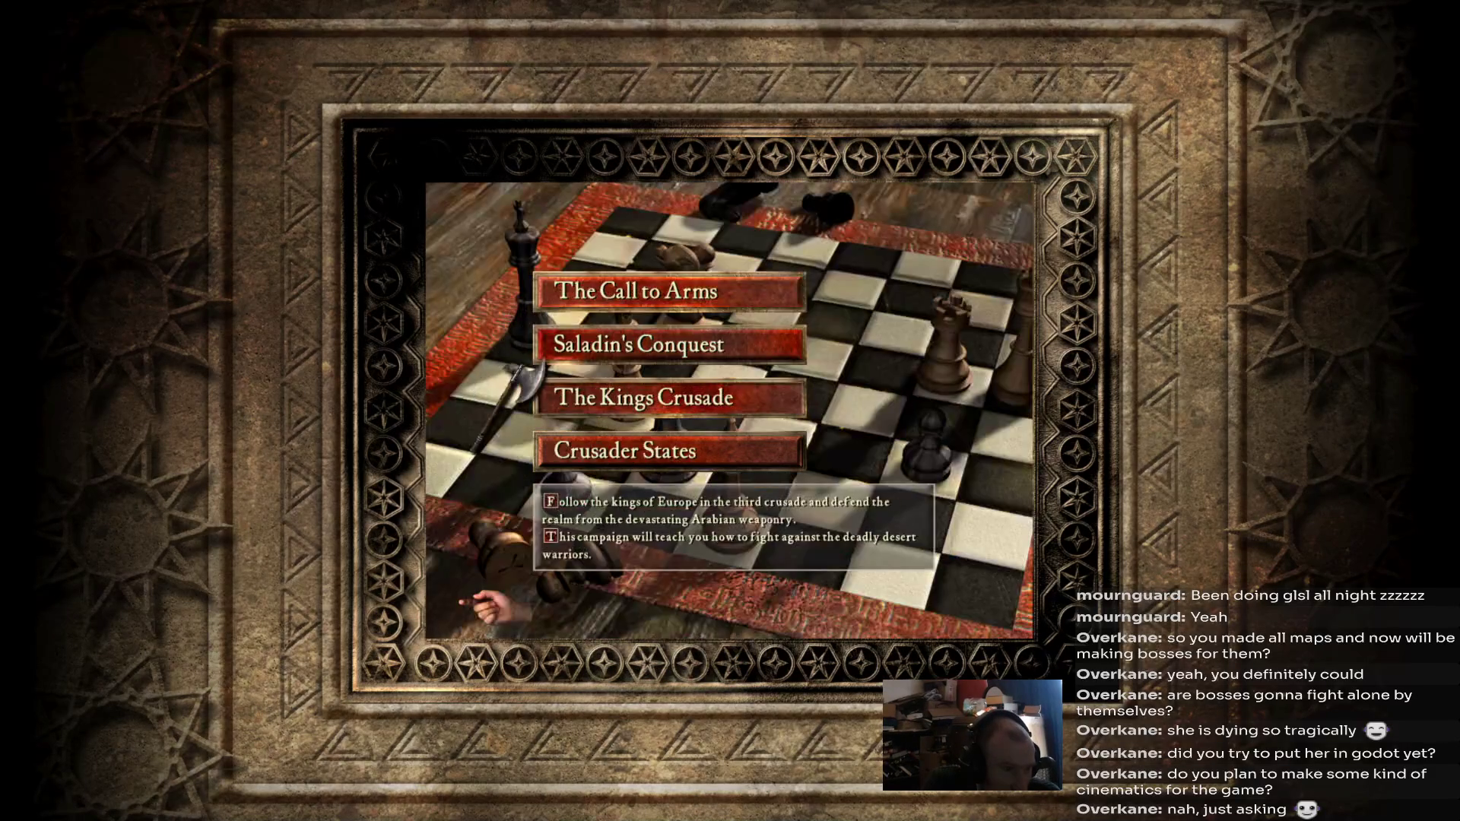
{"action": "left_click", "coordinate": [643, 397]}
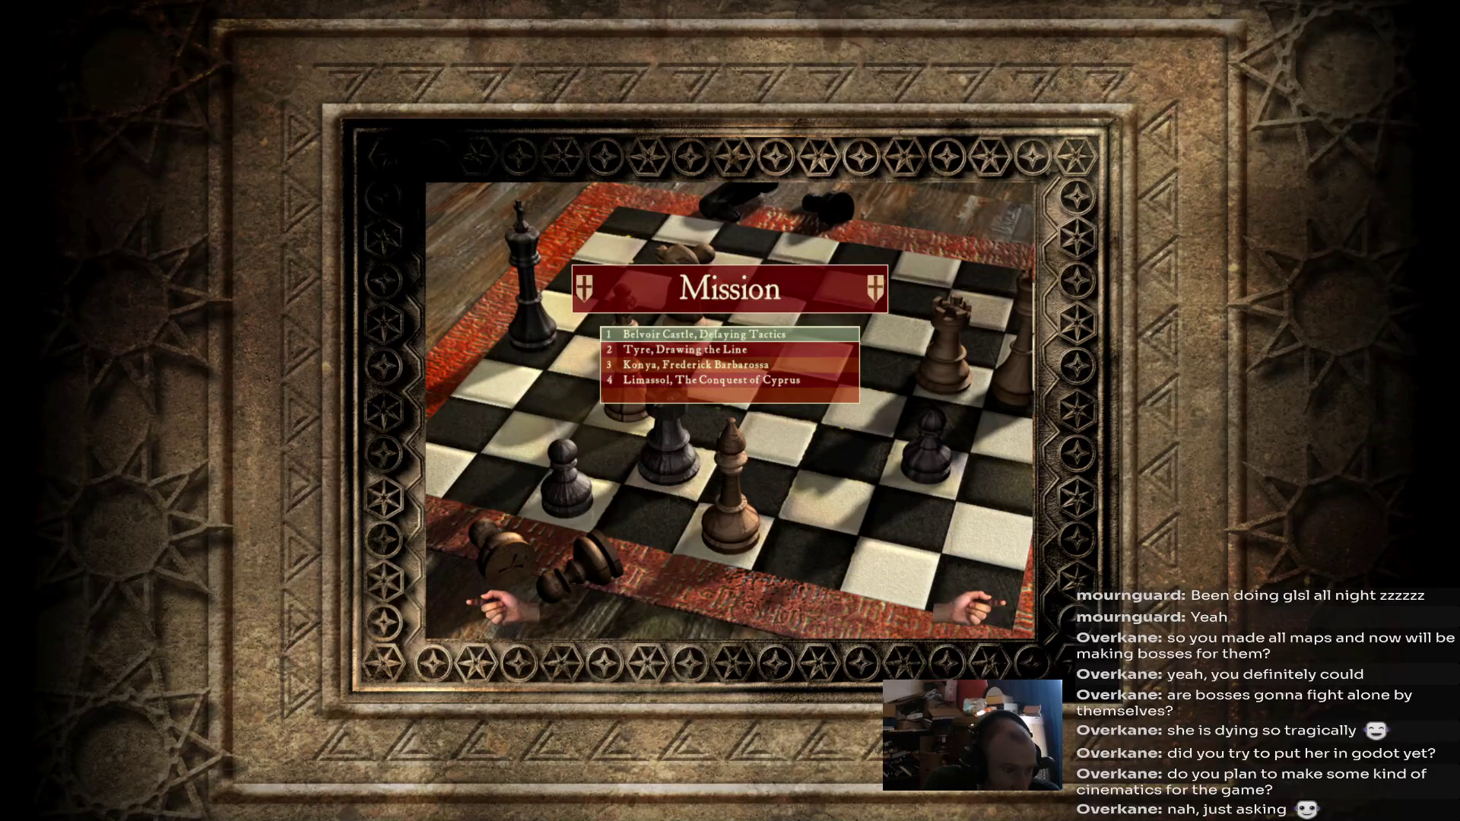
{"action": "left_click", "coordinate": [711, 380]}
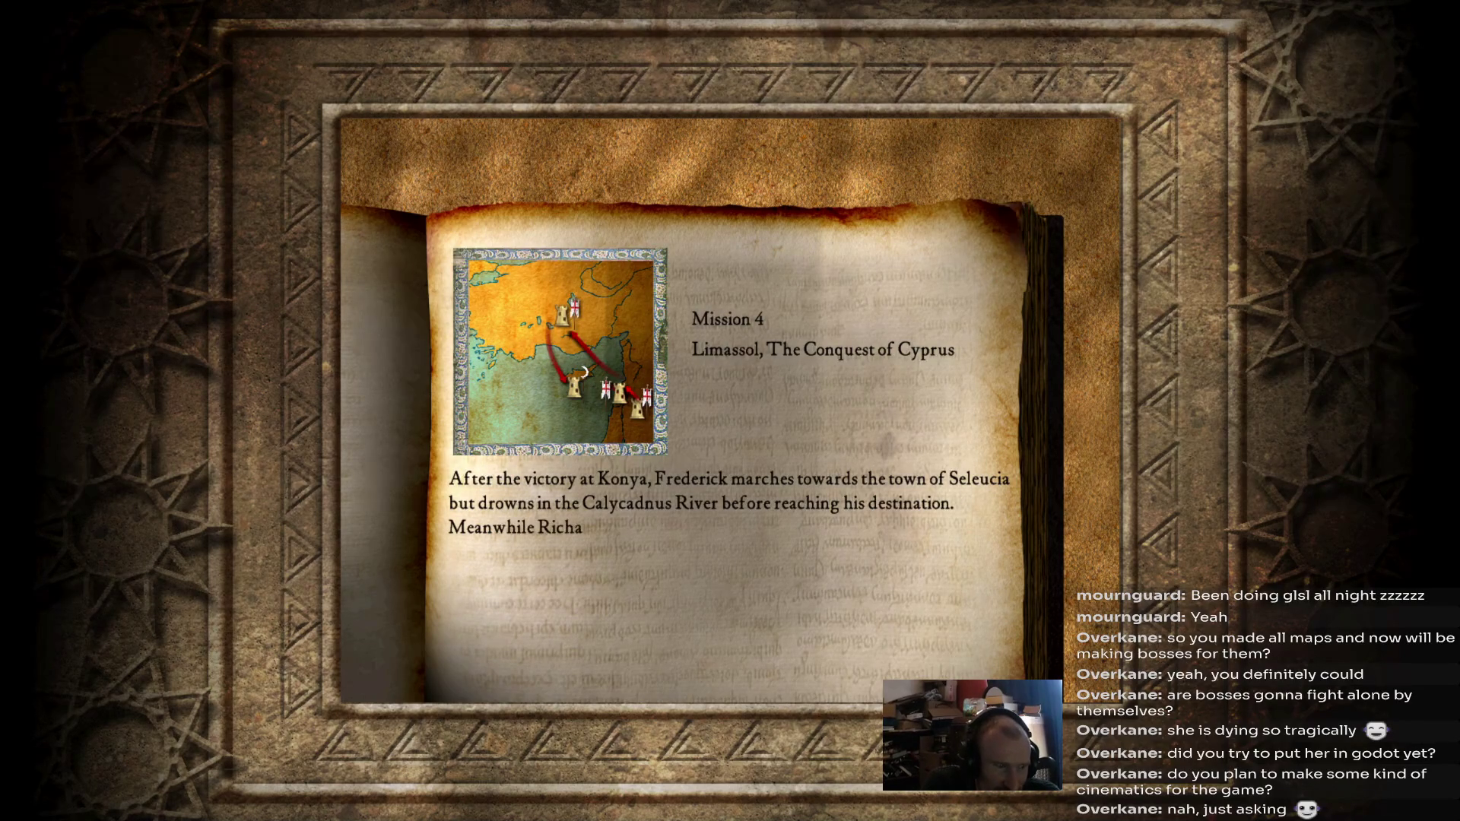
{"action": "key", "text": "space"}
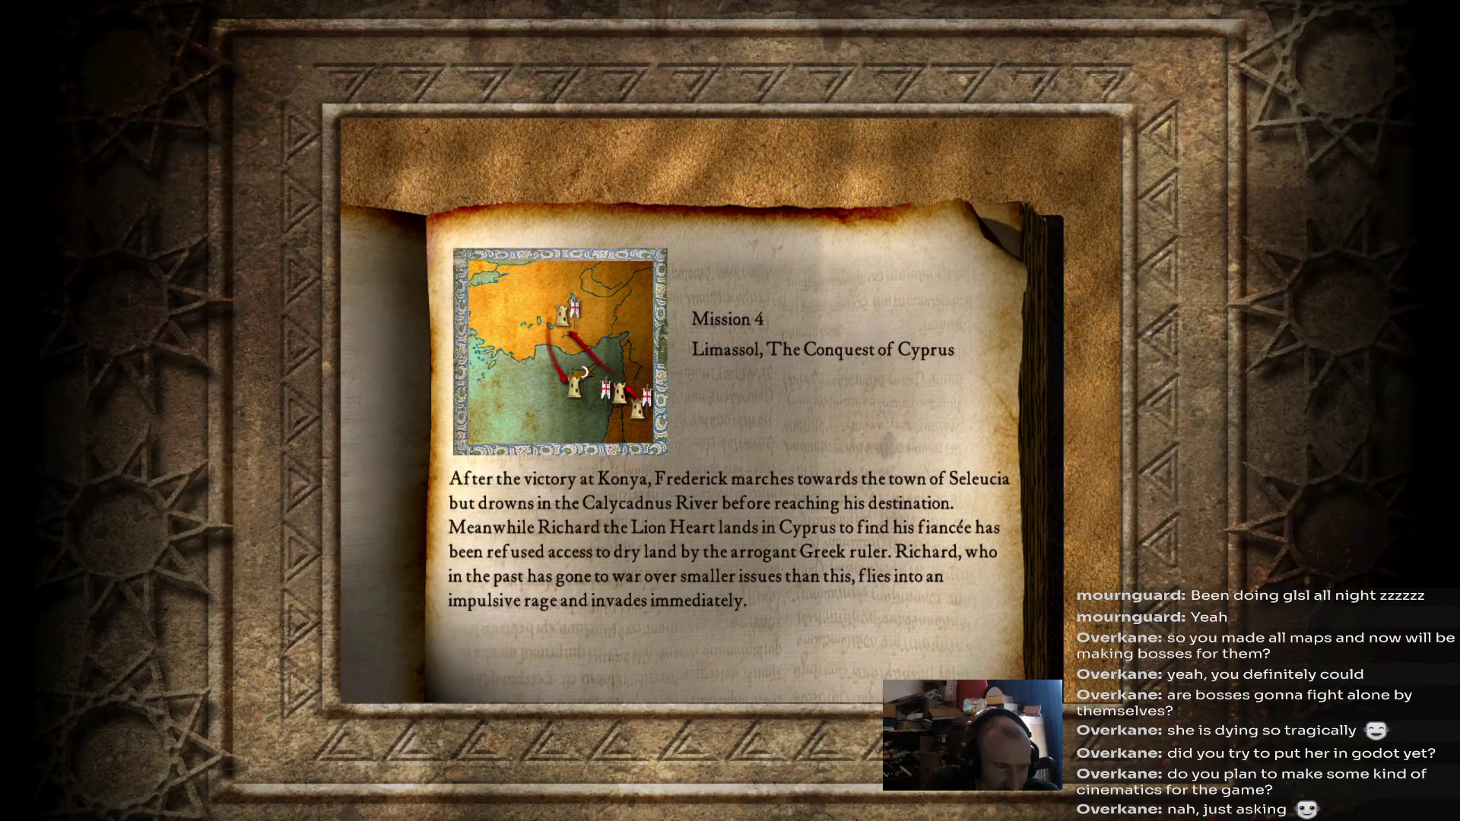
{"action": "key", "text": "space"}
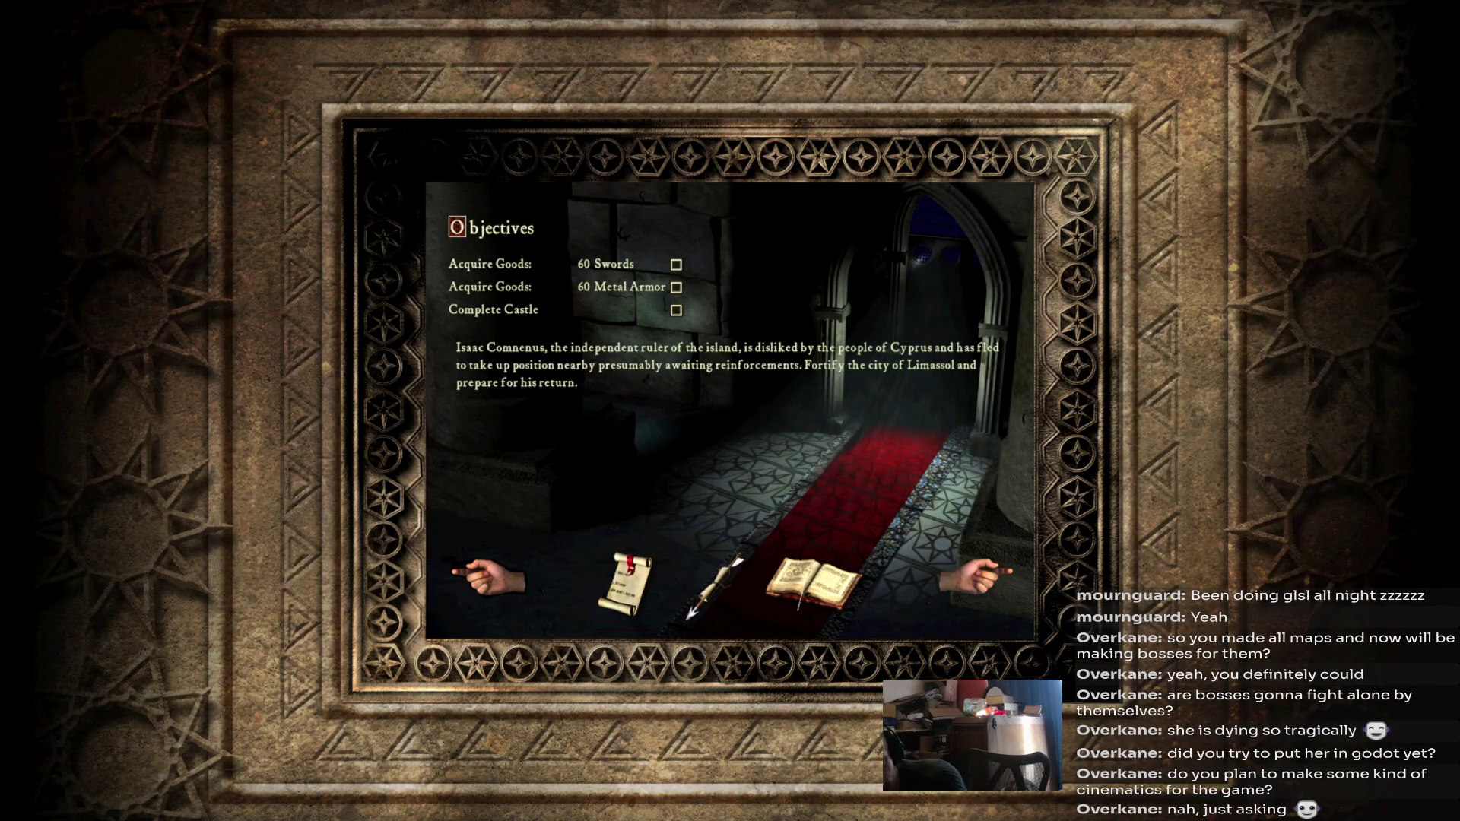
{"action": "key", "text": "alt+Tab"}
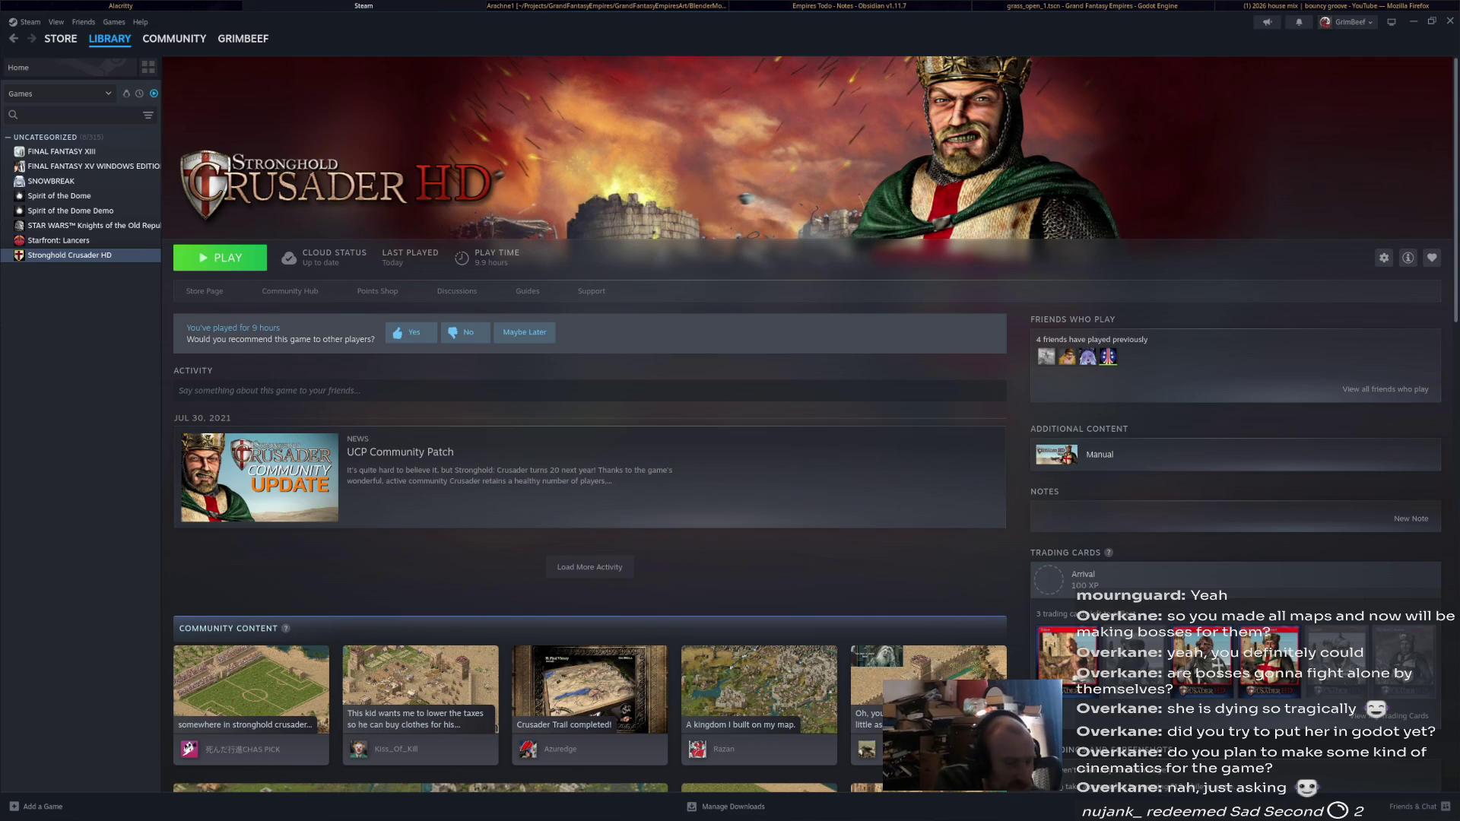
Open Nemo on the home folder, view Downloads, then close the window.
{"action": "key", "text": "super+e"}
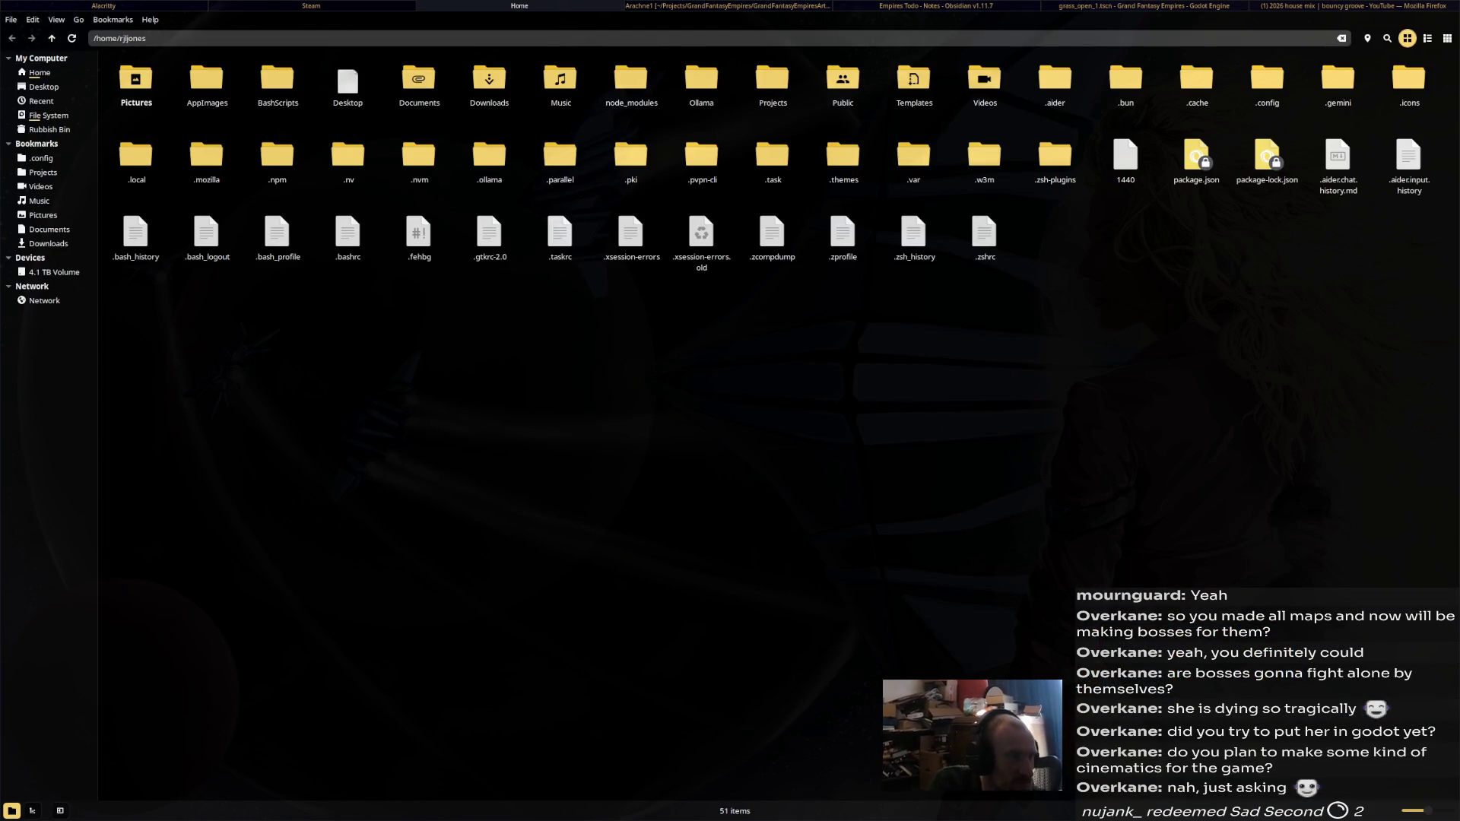
{"action": "left_click", "coordinate": [48, 243]}
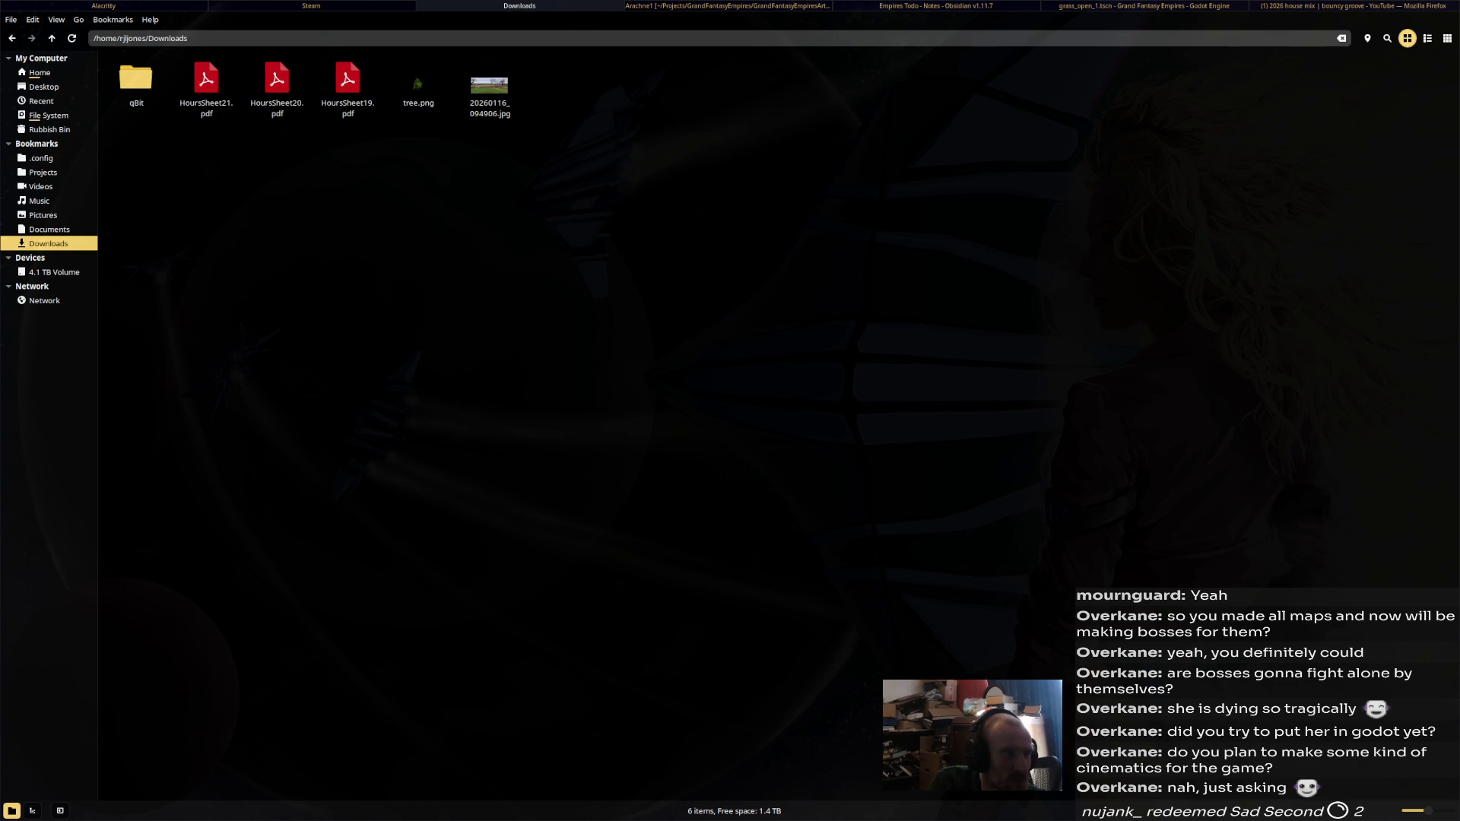
{"action": "key", "text": "ctrl+w"}
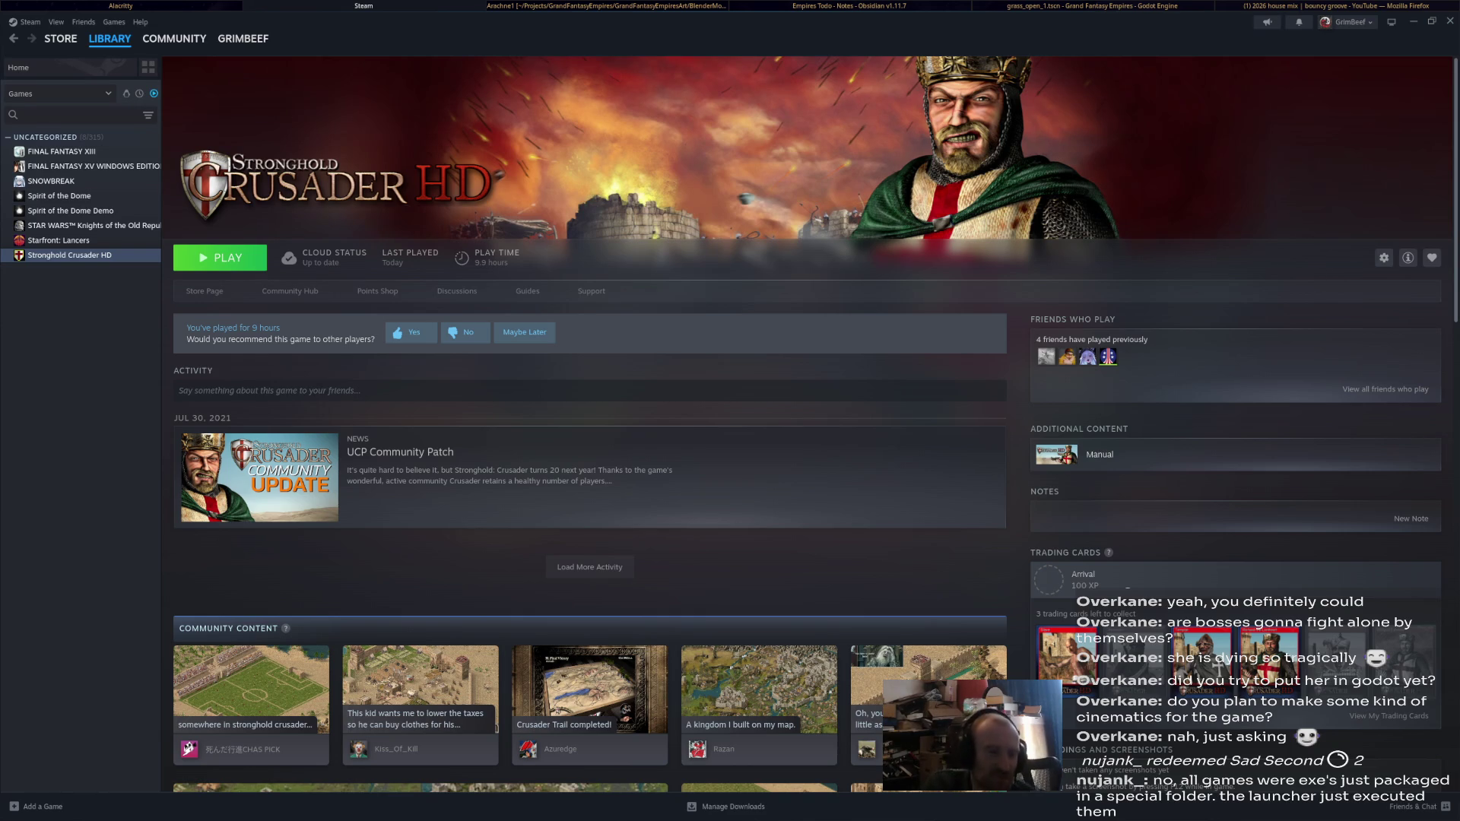
Switch from Steam to Firefox's YouTube Studio live streaming dashboard tab.
{"action": "key", "text": "alt+Tab"}
{"action": "key", "text": "alt+Tab"}
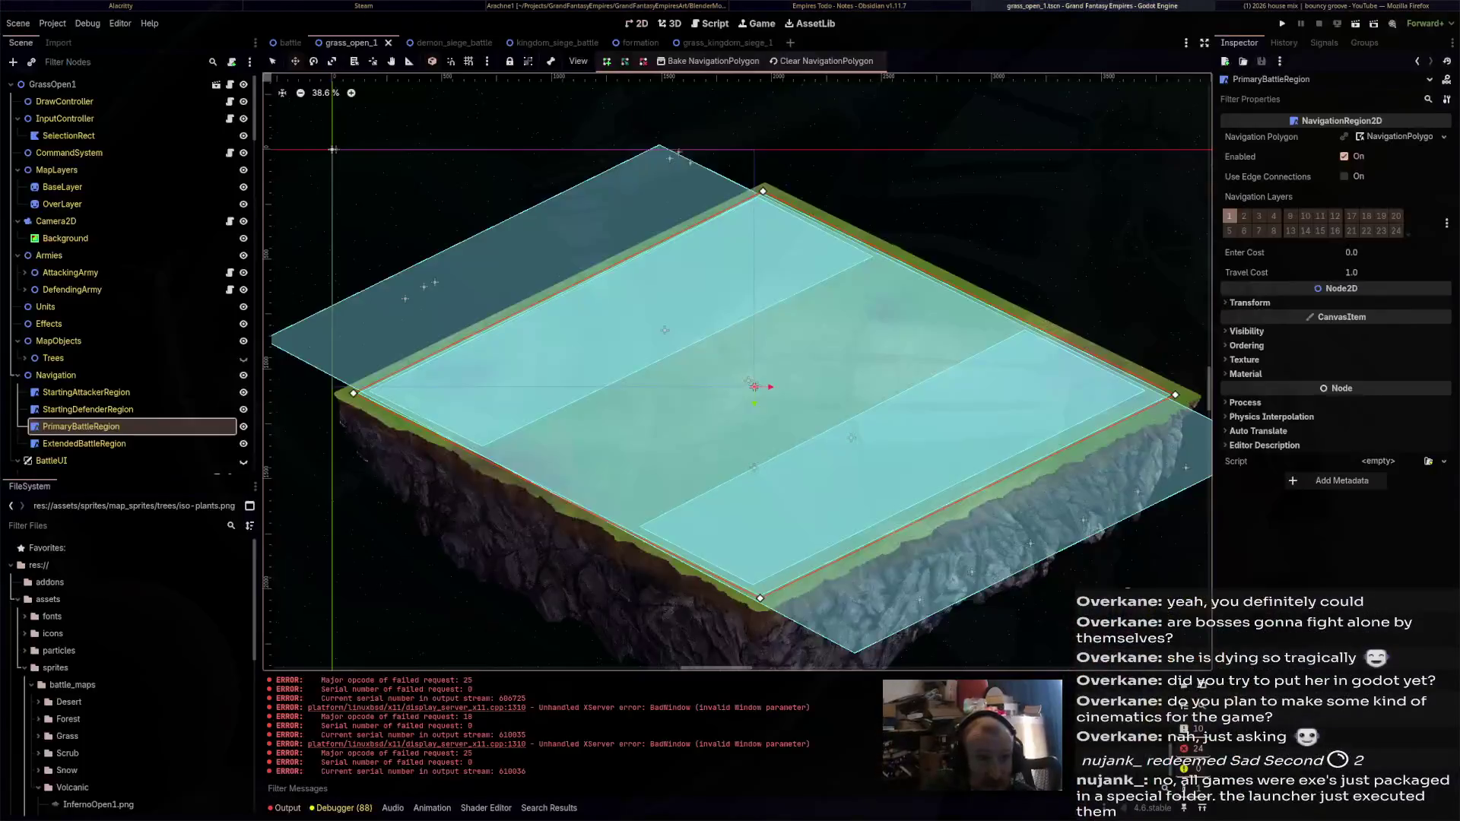
{"action": "key", "text": "alt+Tab"}
{"action": "key", "text": "ctrl+Tab"}
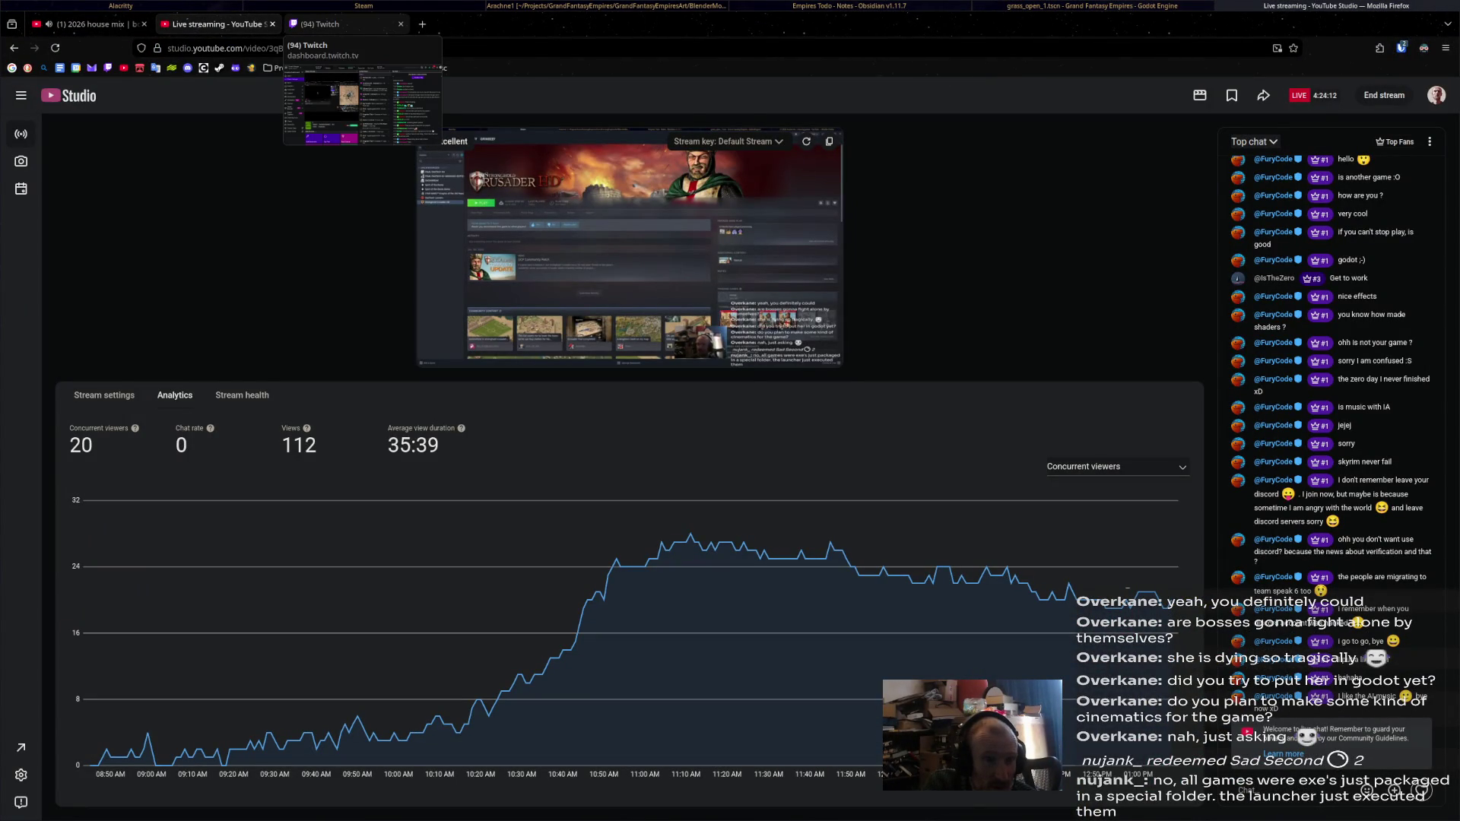
Switch to the Twitch Creator Dashboard's Stream Manager tab with chat and activity feed.
{"action": "left_click", "coordinate": [343, 24]}
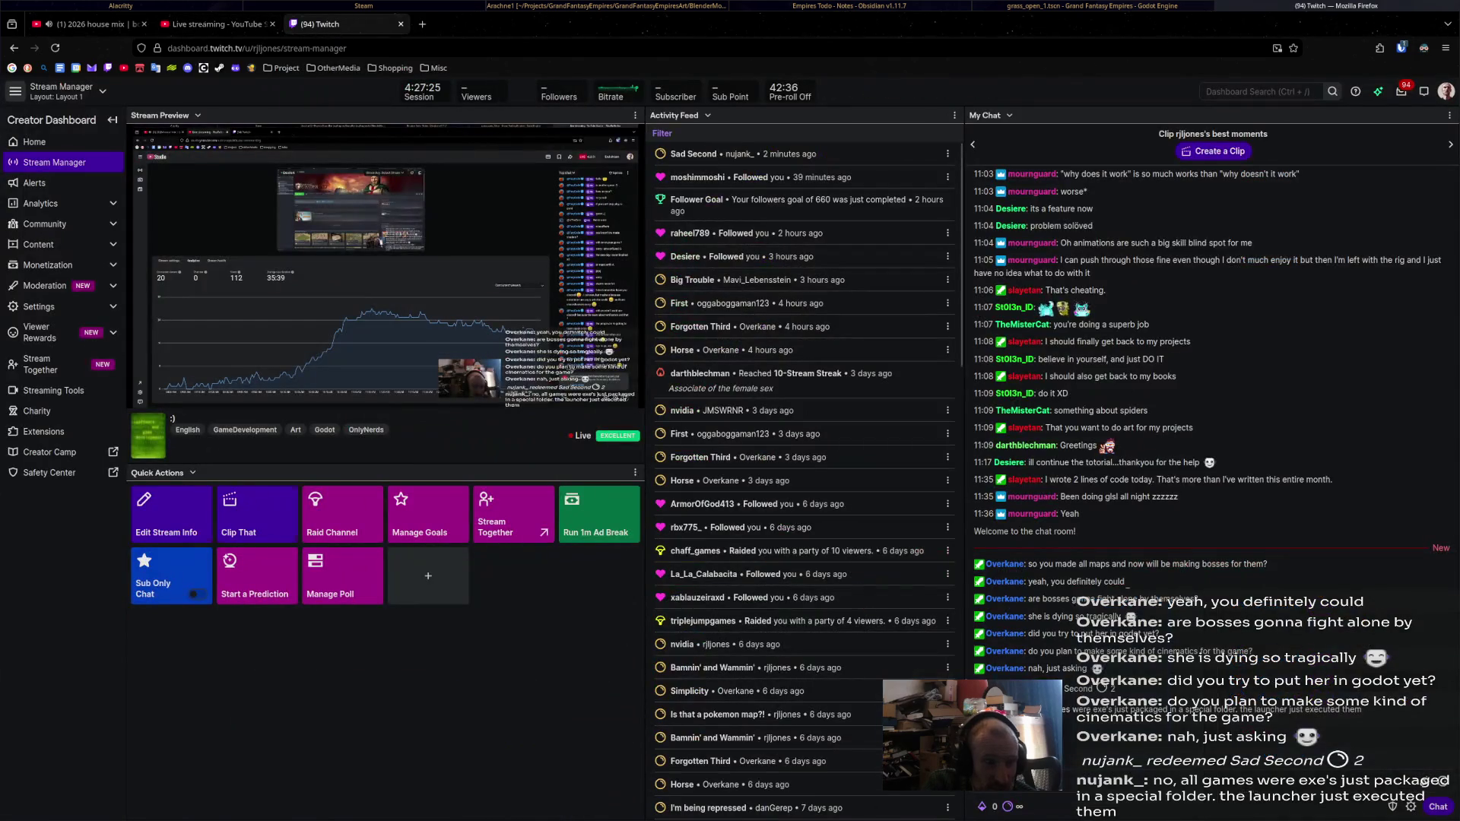